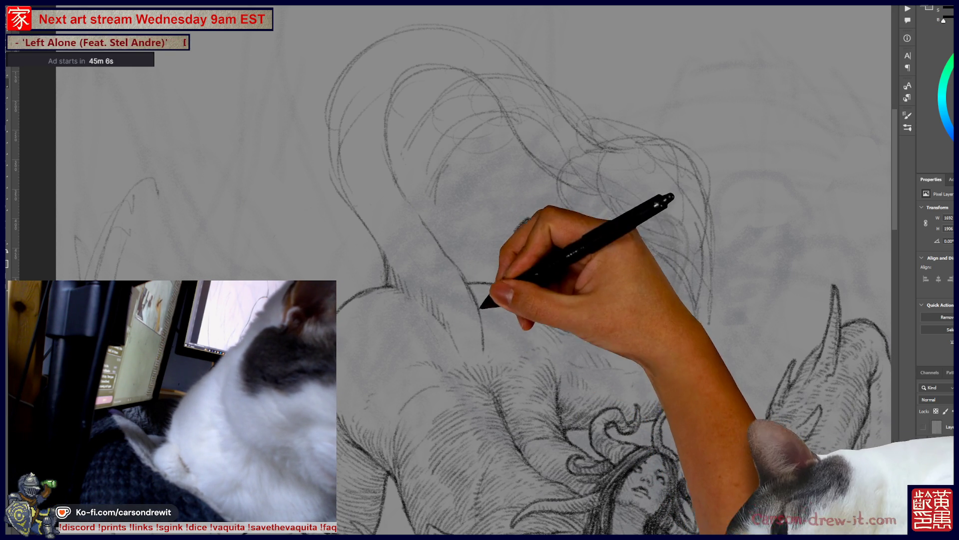
# Pan and zoom around the drawing from the monster's upper body toward the left edge.
pyautogui.moveTo(487, 367)
pyautogui.mouseDown()
pyautogui.moveTo(488, 224)
pyautogui.moveTo(509, 290)
pyautogui.mouseUp()
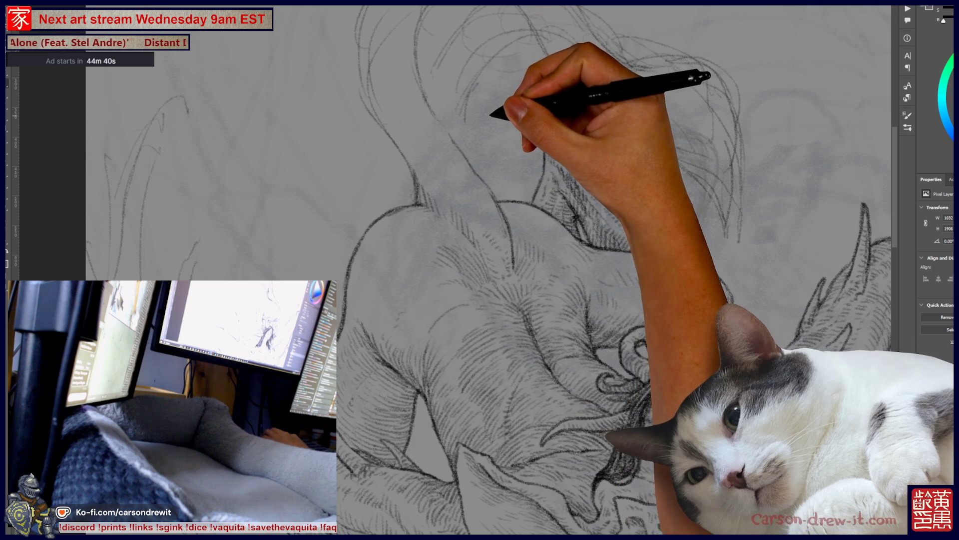
pyautogui.hscroll(3, 475, 270)
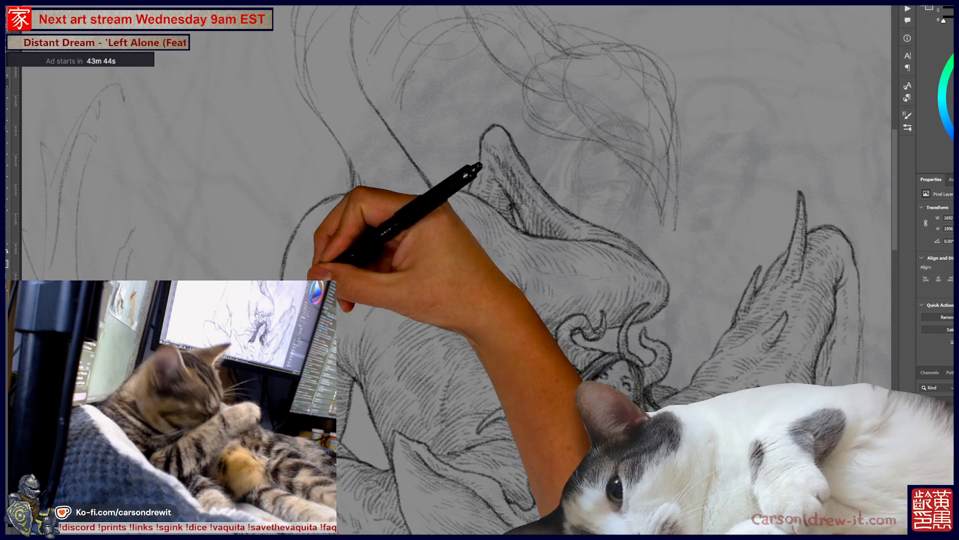
pyautogui.moveTo(450, 270); pyautogui.dragTo(508, 210)
pyautogui.moveTo(590, 267)
pyautogui.mouseDown()
pyautogui.moveTo(599, 240)
pyautogui.moveTo(675, 177)
pyautogui.mouseUp()
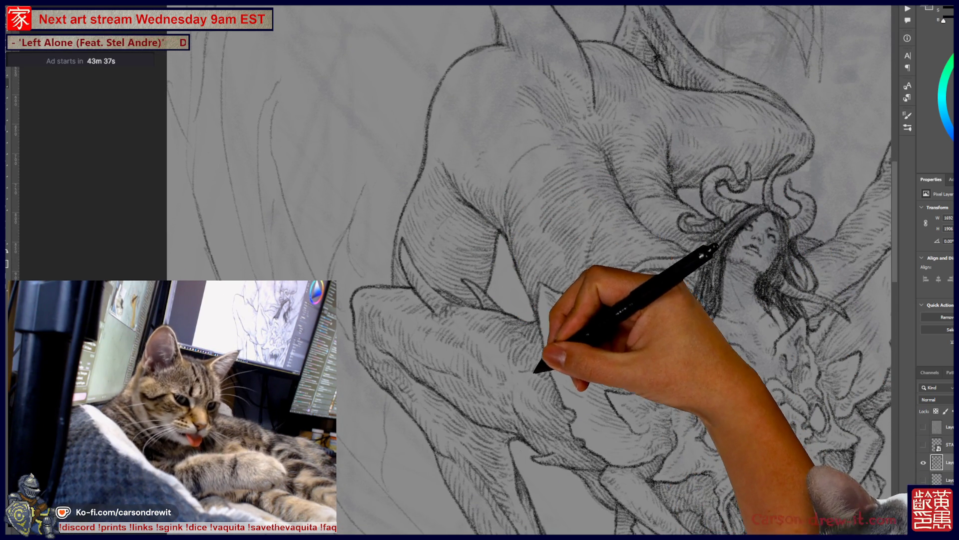
pyautogui.scroll(3, 549, 270)
pyautogui.scroll(-2, 549, 270)
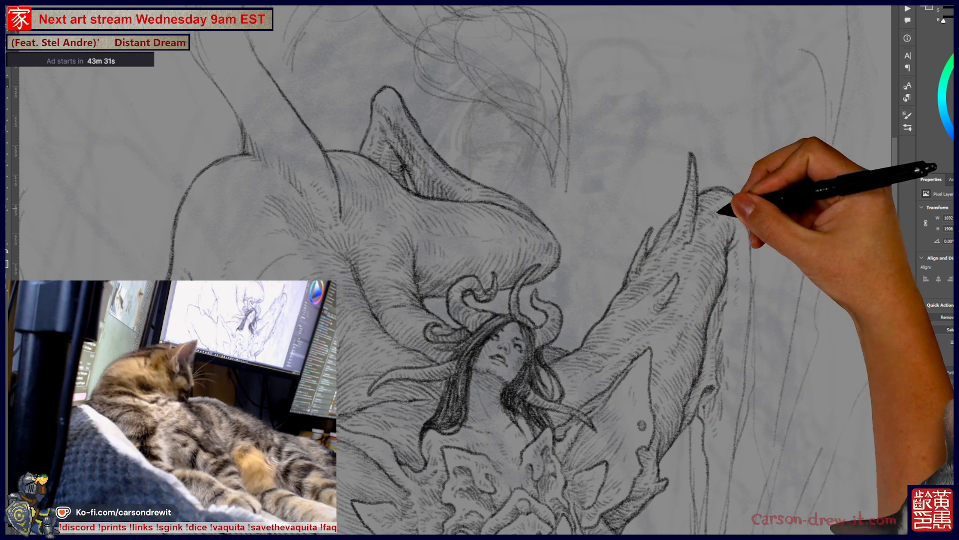
pyautogui.hscroll(2, 468, 270)
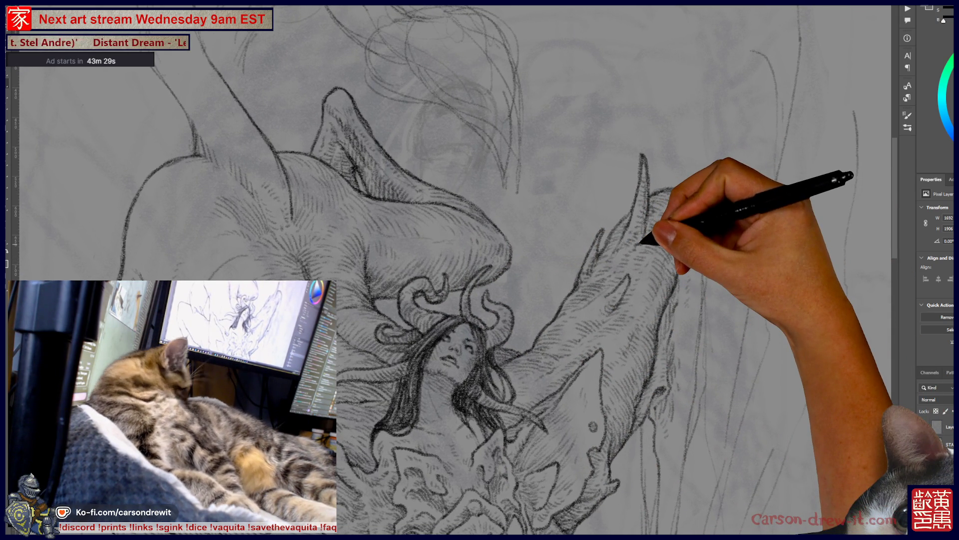
pyautogui.scroll(-3, 641, 241)
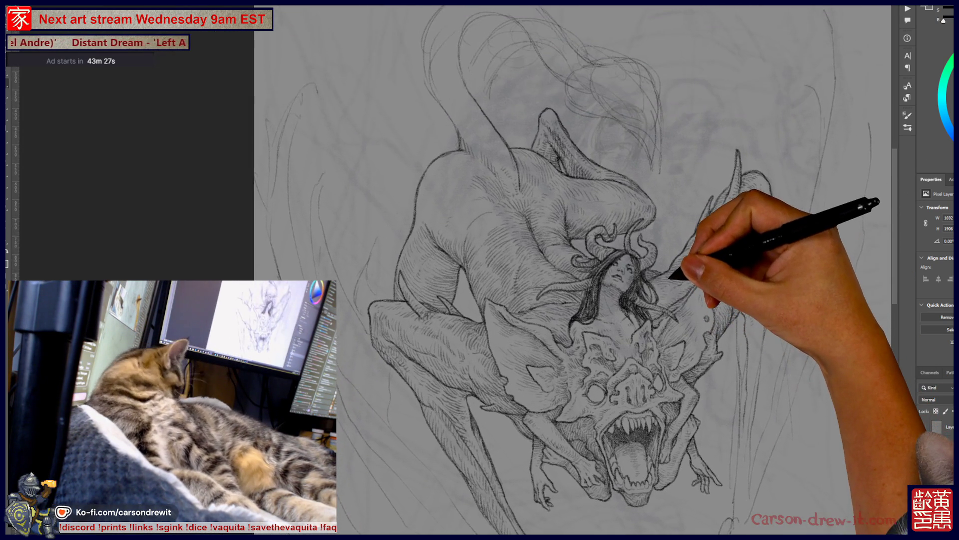
# Recentre on the creature and zoom in on its fanged jaw below the woman's face.
pyautogui.moveTo(669, 277)
pyautogui.mouseDown()
pyautogui.moveTo(706, 240)
pyautogui.moveTo(739, 240)
pyautogui.mouseUp()
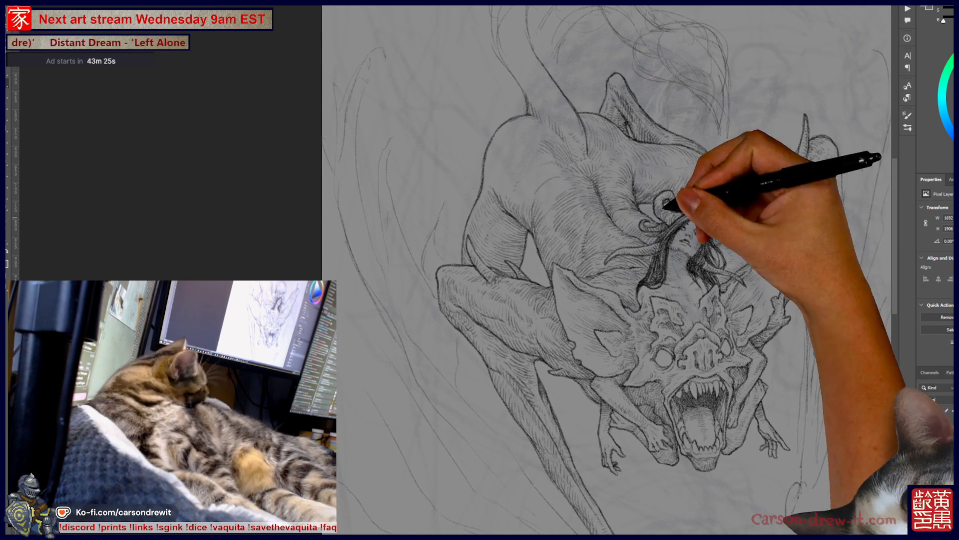
pyautogui.scroll(2, 519, 245)
pyautogui.scroll(2, 492, 311)
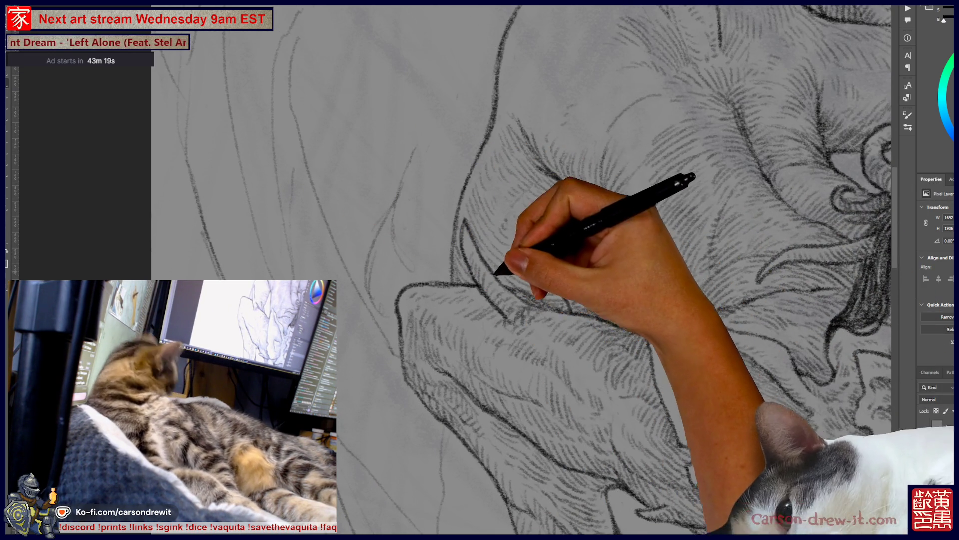
pyautogui.scroll(-2, 539, 380)
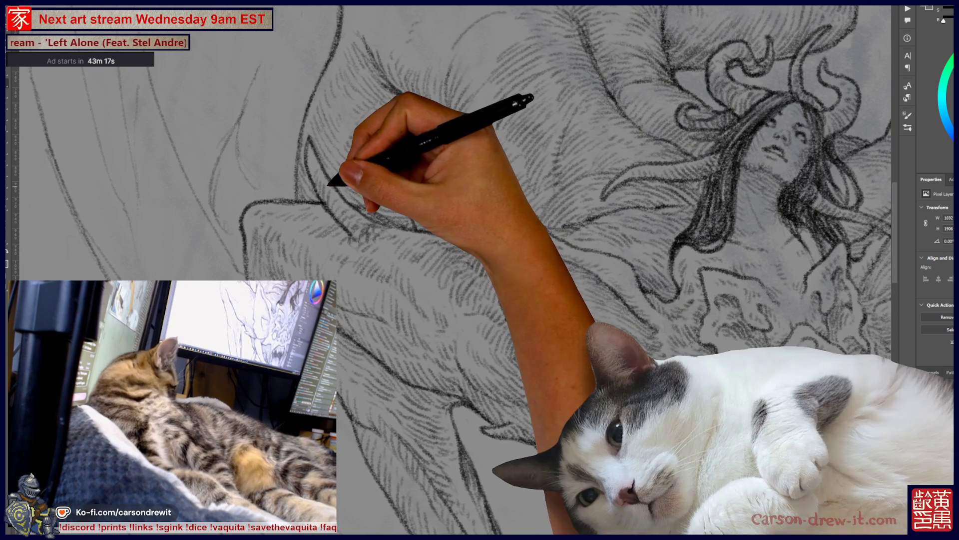
pyautogui.moveTo(455, 382); pyautogui.dragTo(390, 334)
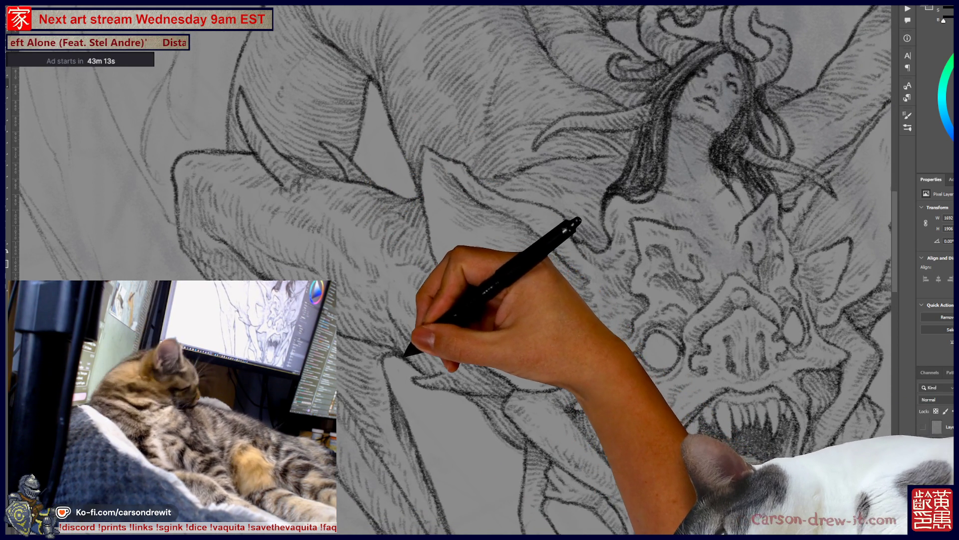
pyautogui.moveTo(395, 351); pyautogui.dragTo(422, 336)
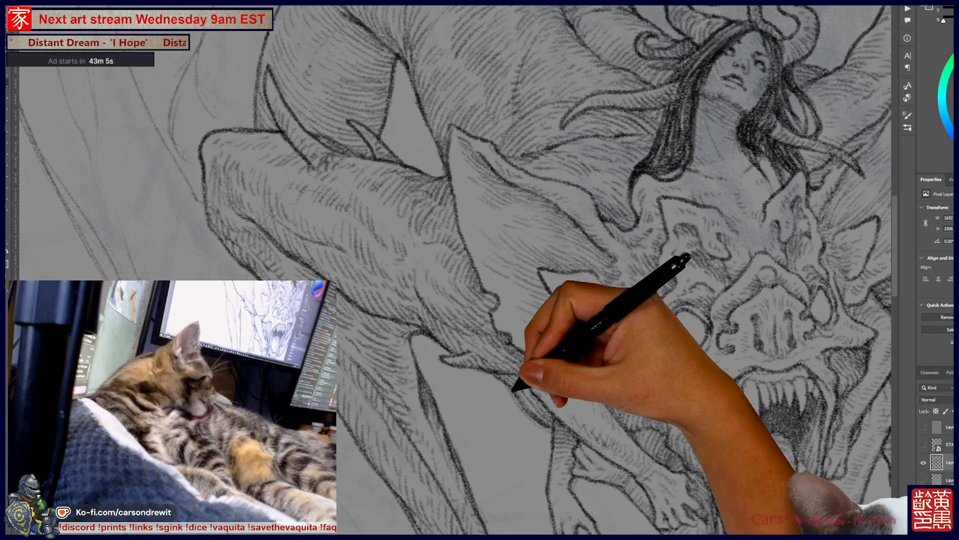
pyautogui.moveTo(599, 350)
pyautogui.mouseDown()
pyautogui.moveTo(355, 263)
pyautogui.moveTo(340, 245)
pyautogui.mouseUp()
pyautogui.moveTo(424, 284)
pyautogui.mouseDown()
pyautogui.moveTo(475, 392)
pyautogui.moveTo(583, 321)
pyautogui.moveTo(659, 439)
pyautogui.moveTo(568, 346)
pyautogui.moveTo(583, 299)
pyautogui.moveTo(552, 274)
pyautogui.moveTo(528, 367)
pyautogui.mouseUp()
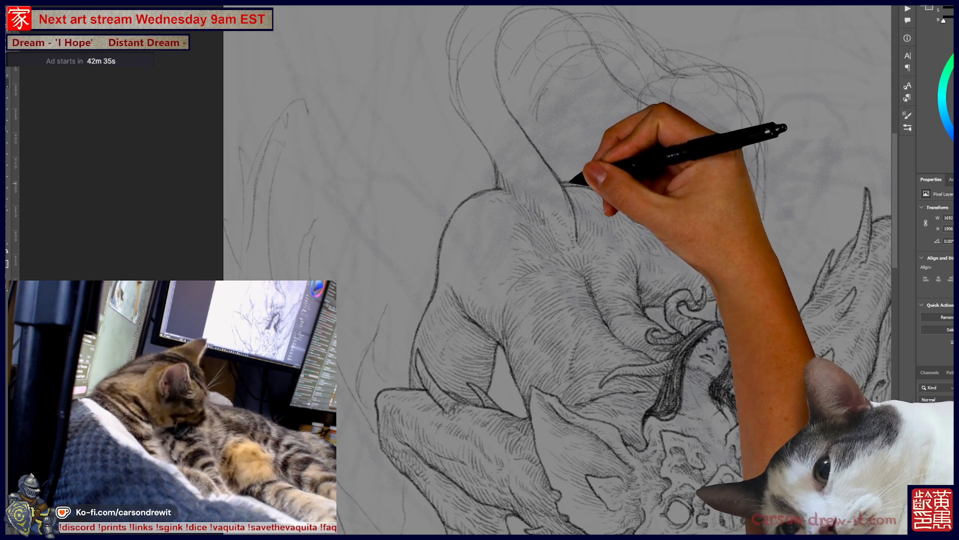
# Pan up to the canvas's top edge where the loose tail sketch sits.
pyautogui.press('ctrl')
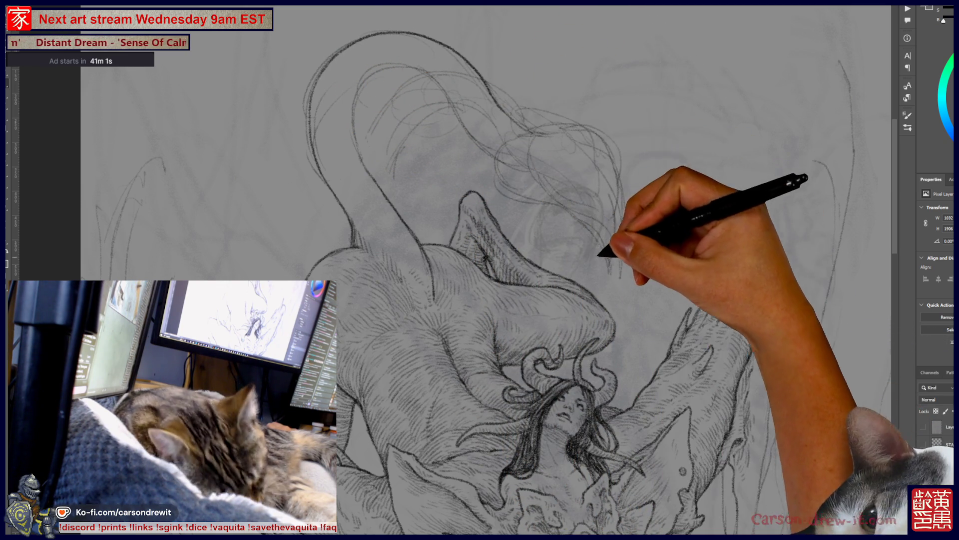
pyautogui.moveTo(499, 250); pyautogui.dragTo(454, 299)
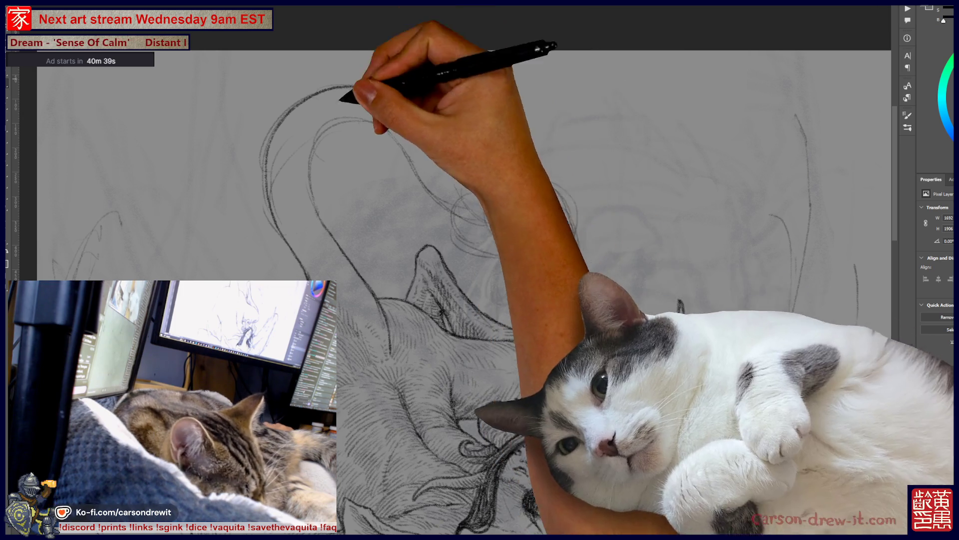
pyautogui.scroll(2, 449, 300)
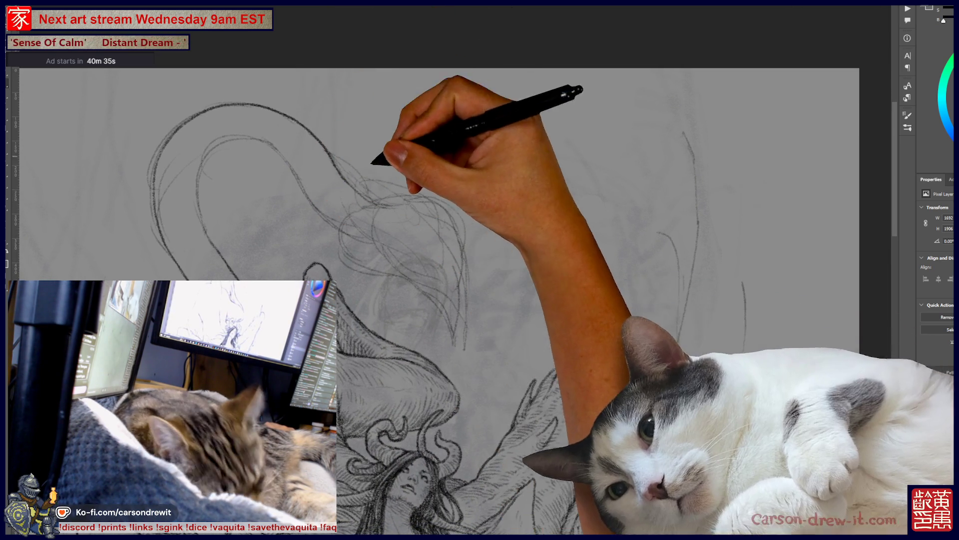
# Draw the box's left side and top edge, plus a capped vertical line inside.
pyautogui.scroll(-2, 450, 250)
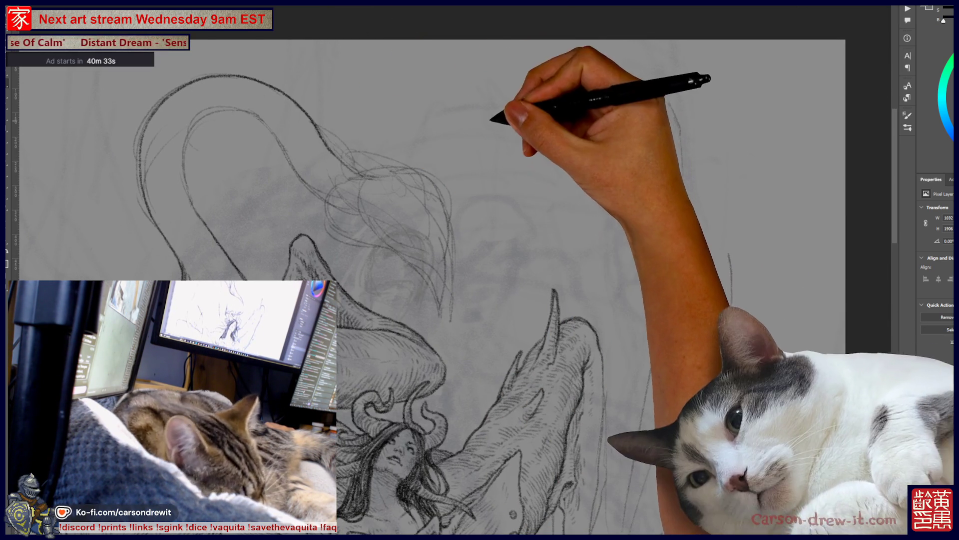
pyautogui.moveTo(492, 121)
pyautogui.mouseDown()
pyautogui.moveTo(510, 218)
pyautogui.moveTo(615, 214)
pyautogui.mouseUp()
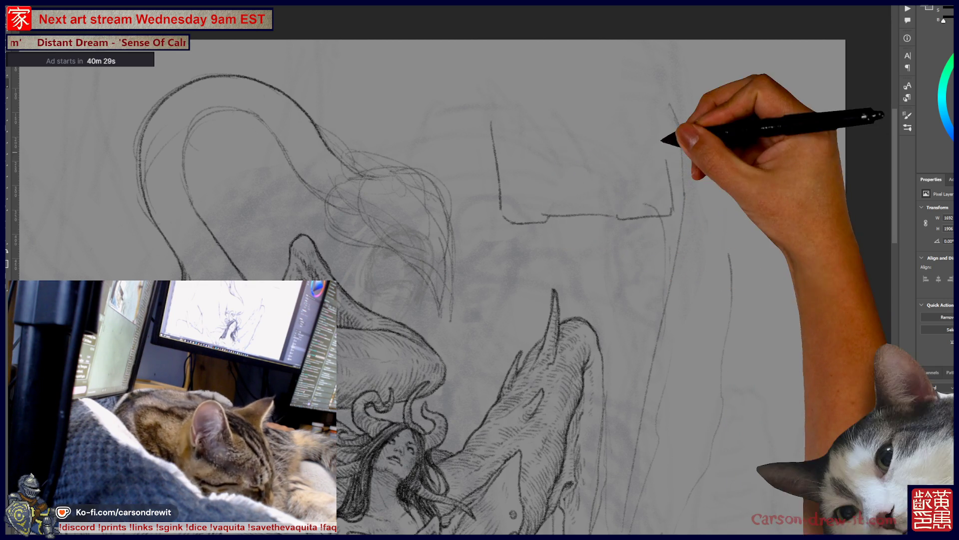
pyautogui.moveTo(492, 99); pyautogui.dragTo(672, 86)
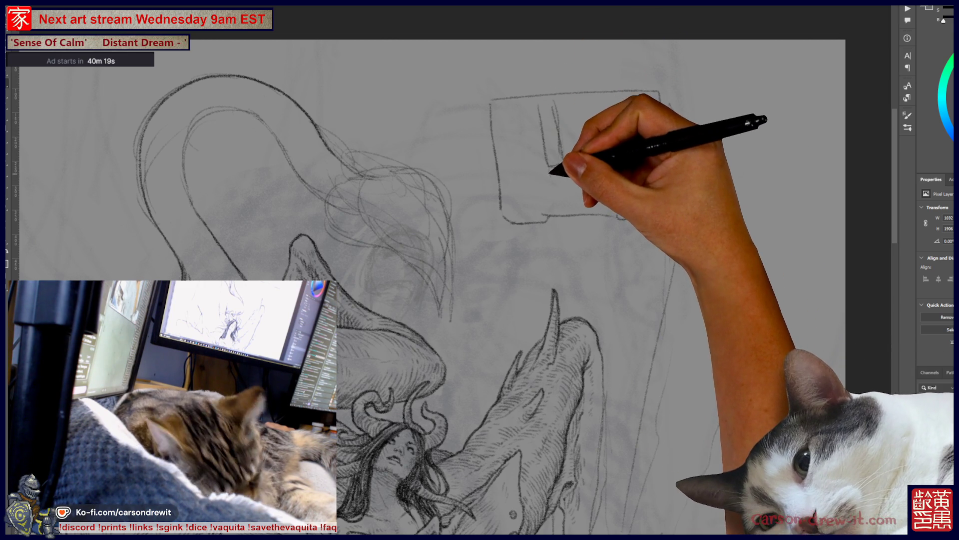
pyautogui.moveTo(527, 109); pyautogui.dragTo(530, 141)
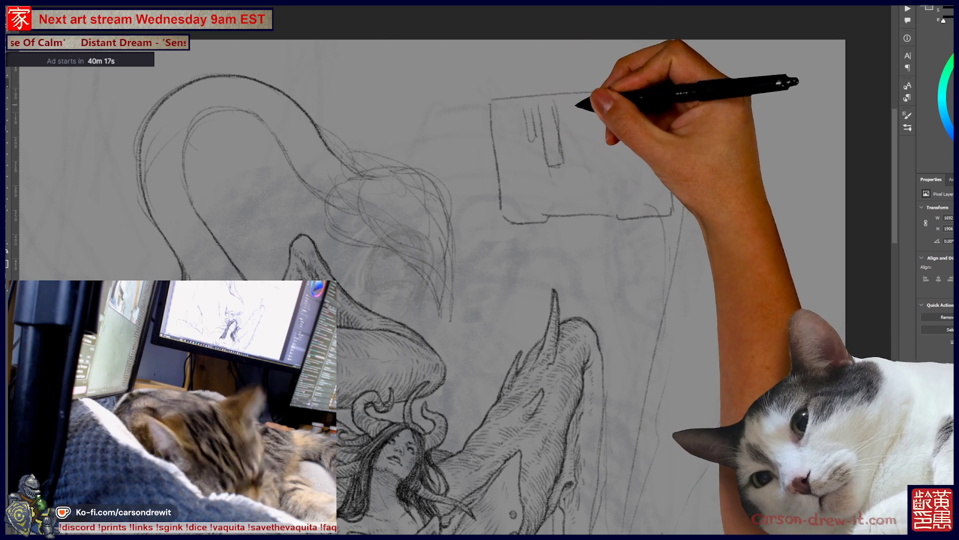
pyautogui.moveTo(521, 106); pyautogui.dragTo(549, 105)
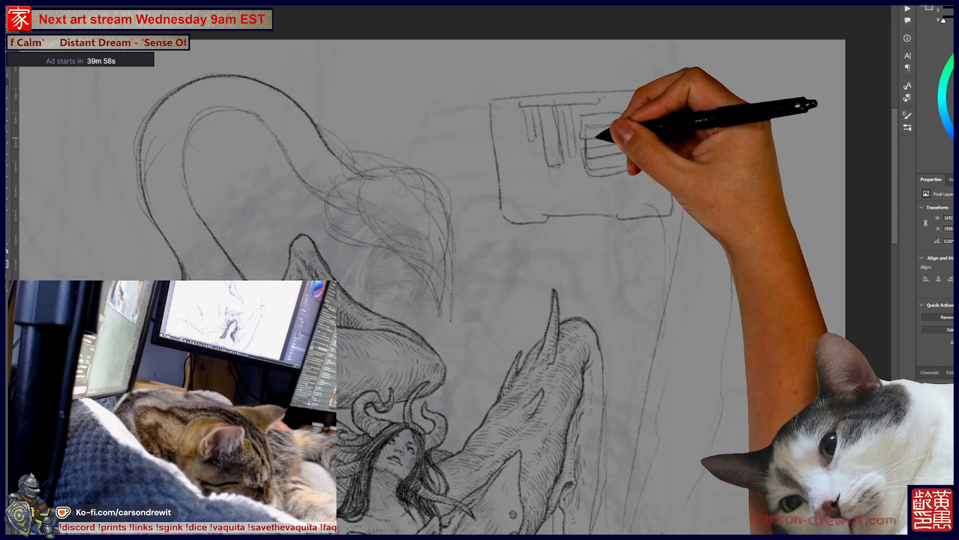
# Undo the stray spiral, then add bars, small panels, bottom dashes and upward arrows.
pyautogui.press('ctrl')
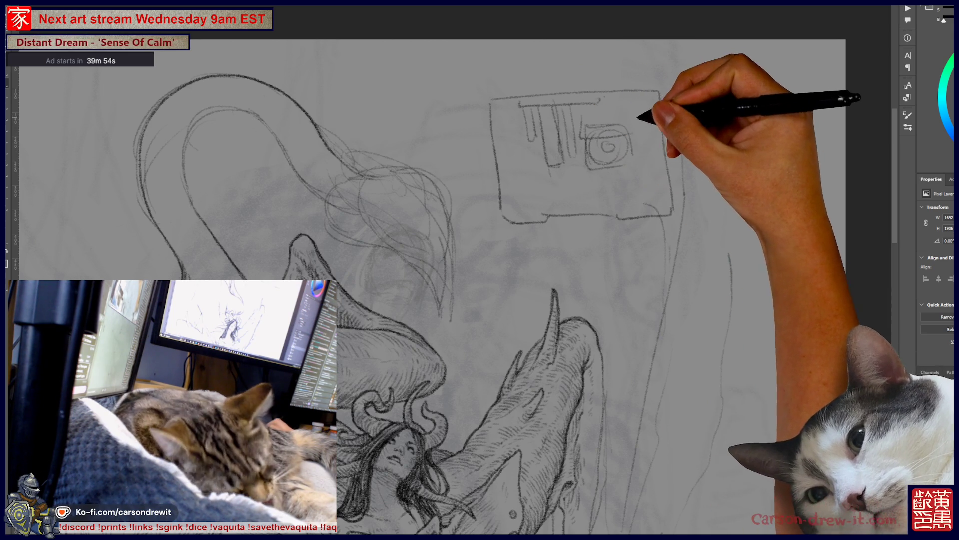
pyautogui.moveTo(595, 106); pyautogui.dragTo(653, 101)
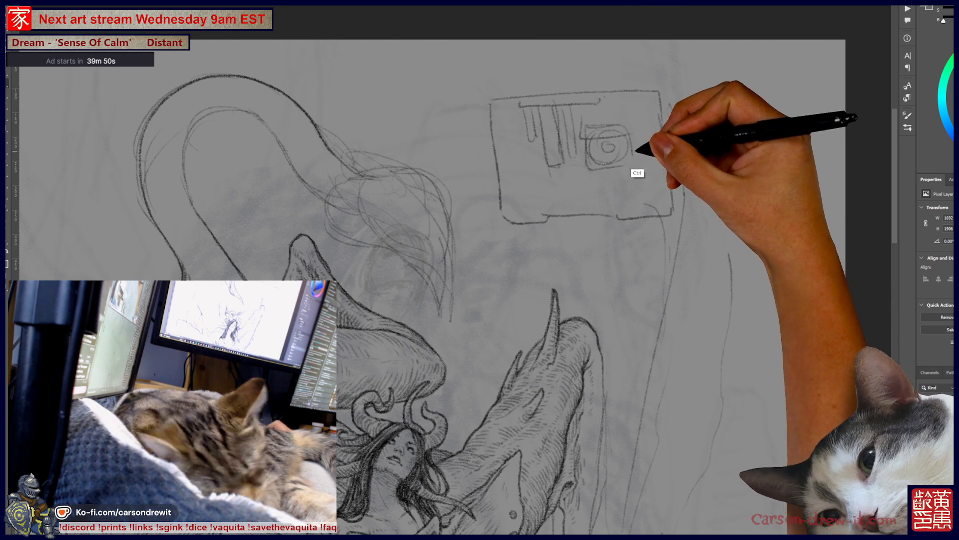
pyautogui.hotkey('ctrl', 'z')
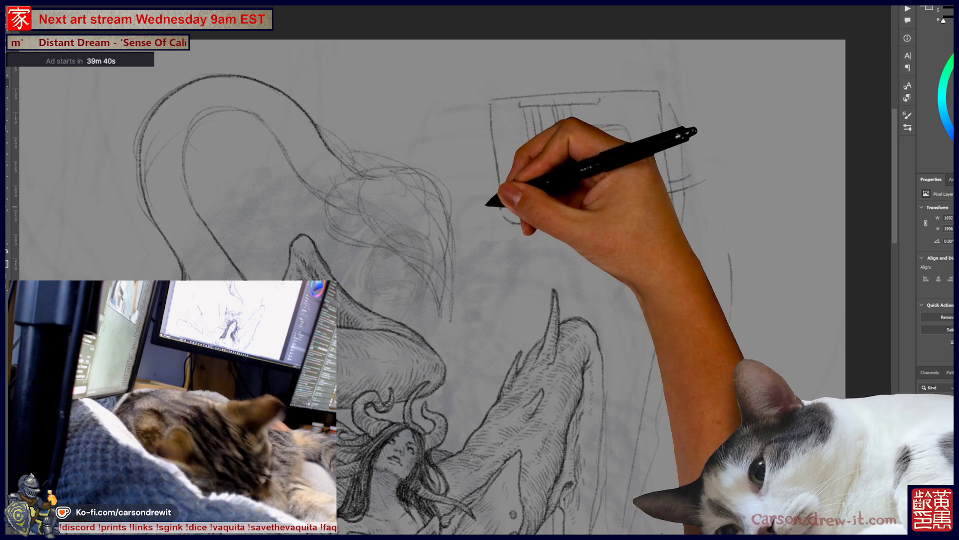
pyautogui.moveTo(482, 190)
pyautogui.mouseDown()
pyautogui.moveTo(528, 193)
pyautogui.moveTo(572, 218)
pyautogui.moveTo(570, 207)
pyautogui.moveTo(605, 218)
pyautogui.moveTo(527, 199)
pyautogui.moveTo(572, 199)
pyautogui.mouseUp()
pyautogui.moveTo(637, 199)
pyautogui.mouseDown()
pyautogui.moveTo(642, 193)
pyautogui.moveTo(622, 185)
pyautogui.moveTo(546, 171)
pyautogui.mouseUp()
pyautogui.moveTo(531, 133)
pyautogui.mouseDown()
pyautogui.moveTo(504, 68)
pyautogui.moveTo(524, 47)
pyautogui.moveTo(553, 135)
pyautogui.moveTo(535, 64)
pyautogui.moveTo(580, 111)
pyautogui.moveTo(578, 69)
pyautogui.moveTo(621, 129)
pyautogui.moveTo(610, 70)
pyautogui.moveTo(645, 125)
pyautogui.mouseUp()
# Add short side marks and an arc, and thicken the box sketch's top edge.
pyautogui.scroll(3, 645, 125)
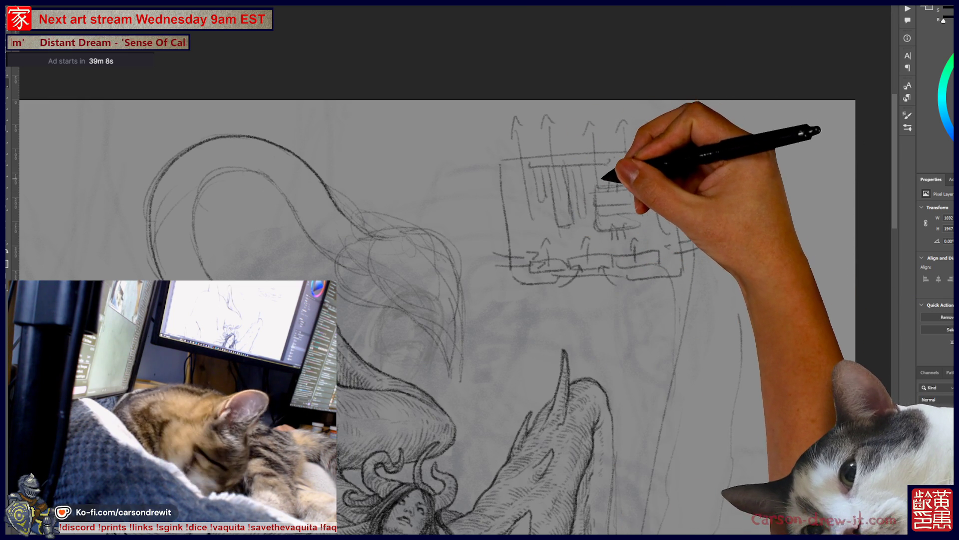
pyautogui.moveTo(679, 243); pyautogui.dragTo(714, 235)
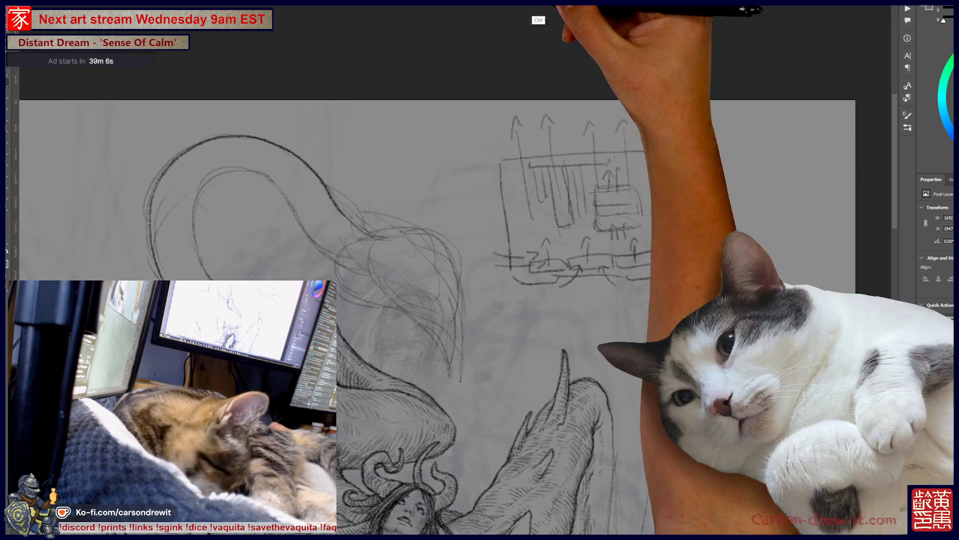
pyautogui.moveTo(603, 155)
pyautogui.mouseDown()
pyautogui.moveTo(652, 142)
pyautogui.moveTo(592, 150)
pyautogui.mouseUp()
pyautogui.press('ctrl')
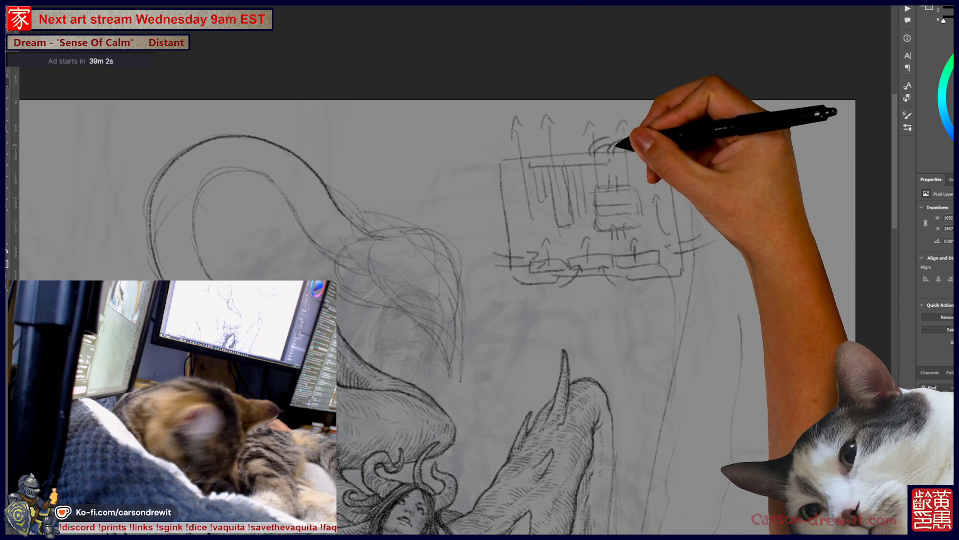
pyautogui.moveTo(507, 145); pyautogui.dragTo(665, 134)
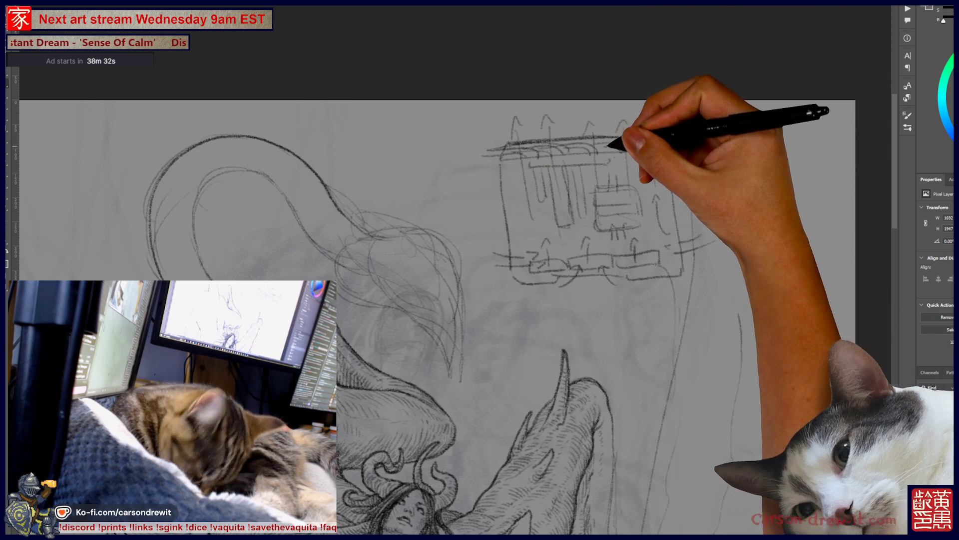
# Lasso a freehand selection around the whole box sketch.
pyautogui.scroll(2, 454, 317)
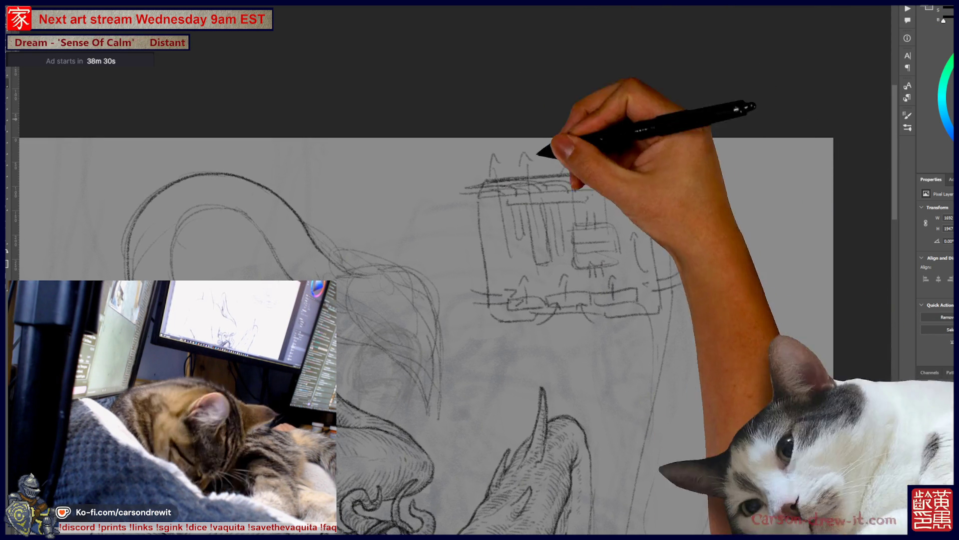
pyautogui.press('ctrl')
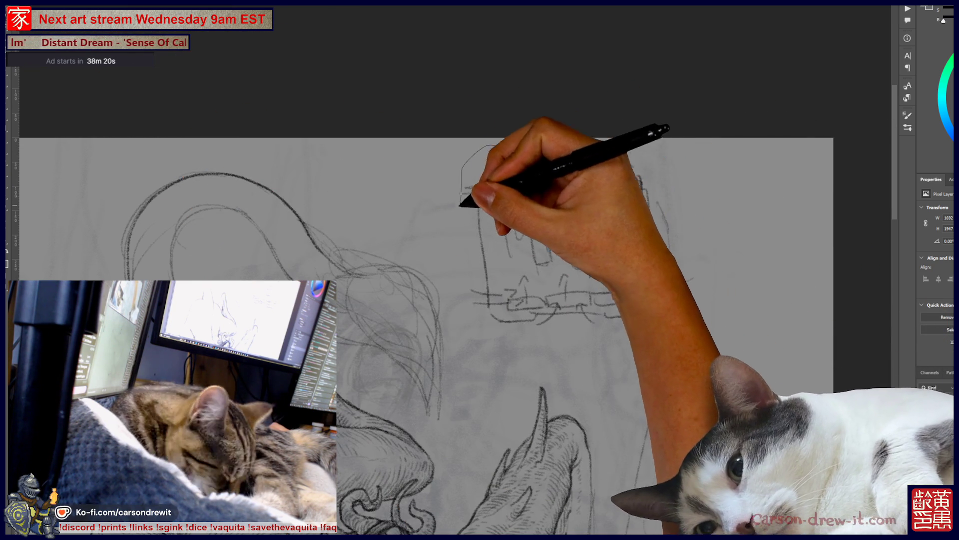
pyautogui.moveTo(482, 143)
pyautogui.mouseDown()
pyautogui.moveTo(447, 222)
pyautogui.moveTo(514, 332)
pyautogui.moveTo(621, 328)
pyautogui.moveTo(655, 350)
pyautogui.moveTo(681, 289)
pyautogui.moveTo(690, 223)
pyautogui.moveTo(635, 161)
pyautogui.moveTo(482, 146)
pyautogui.mouseUp()
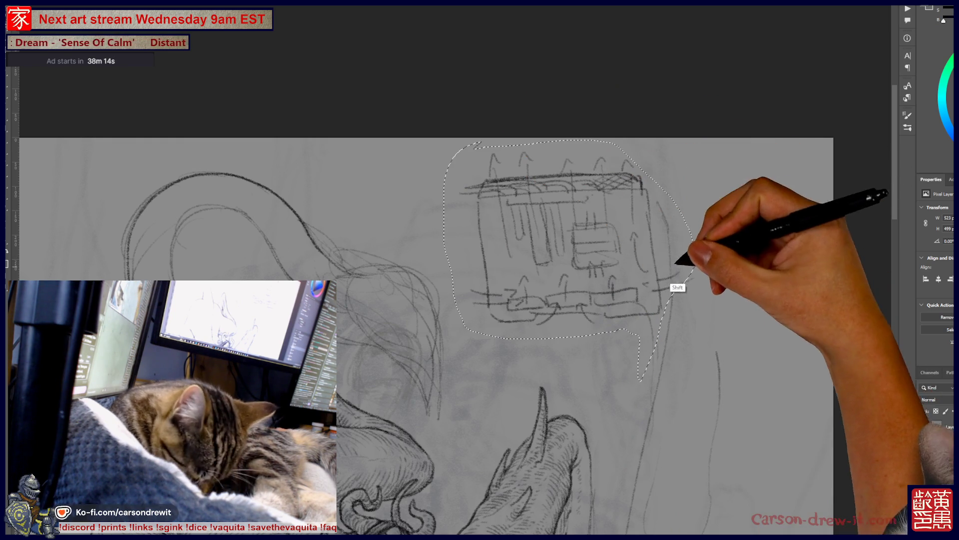
# Delete the lassoed box sketch and deselect, leaving the upper right blank.
pyautogui.press('Delete')
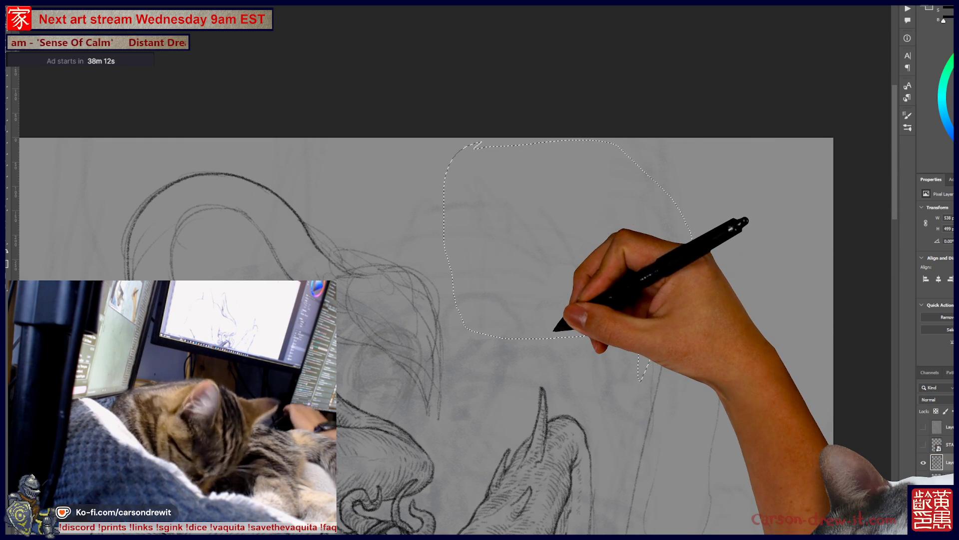
pyautogui.hotkey('ctrl', 'd')
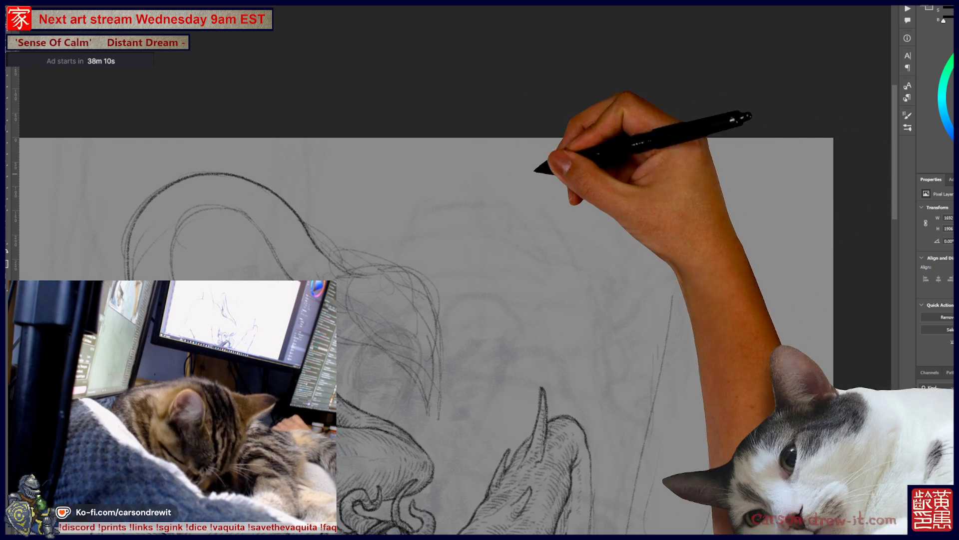
pyautogui.moveTo(440, 317); pyautogui.dragTo(627, 274)
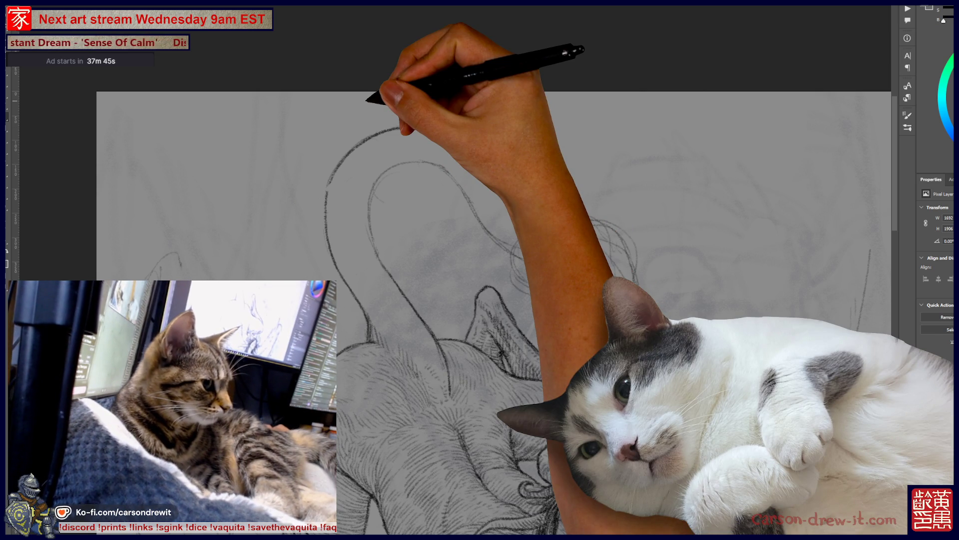
# Pan toward the tail and zoom out until the whole curling tail and head show.
pyautogui.moveTo(500, 299); pyautogui.dragTo(519, 319)
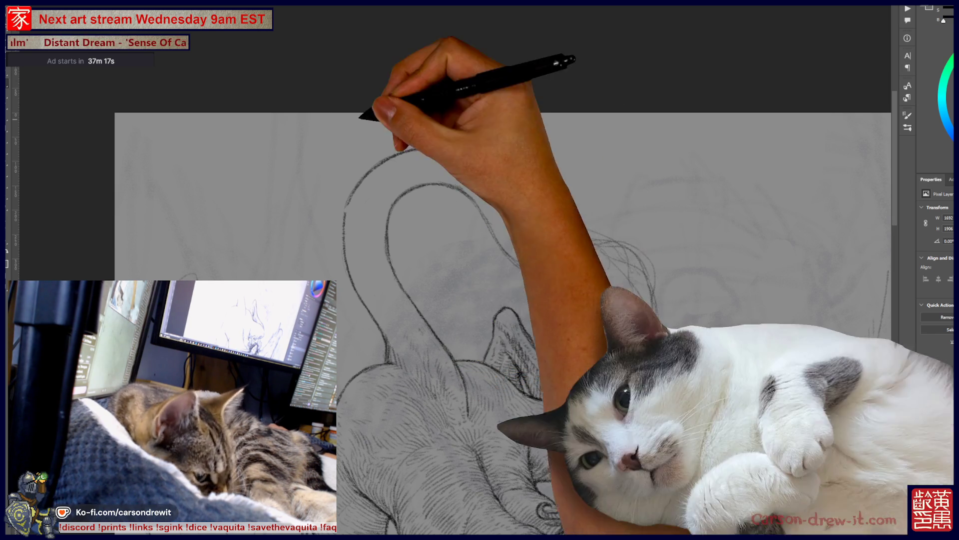
pyautogui.moveTo(437, 269)
pyautogui.mouseDown()
pyautogui.moveTo(494, 204)
pyautogui.moveTo(507, 143)
pyautogui.mouseUp()
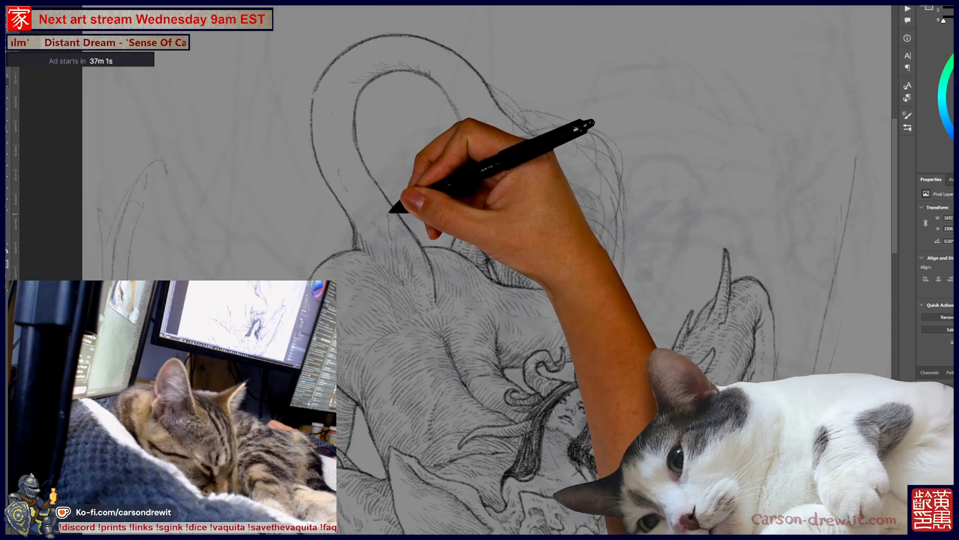
pyautogui.press('ctrl')
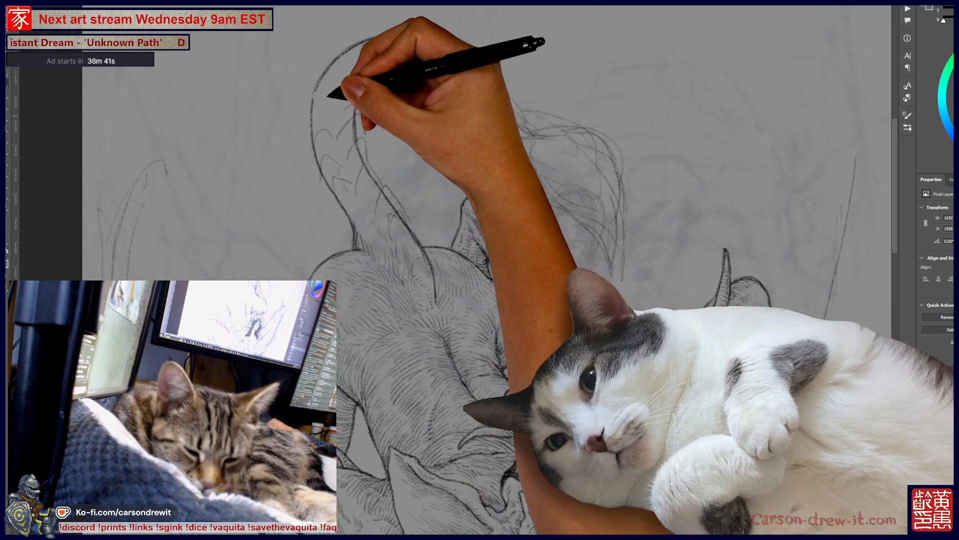
pyautogui.press('ctrl')
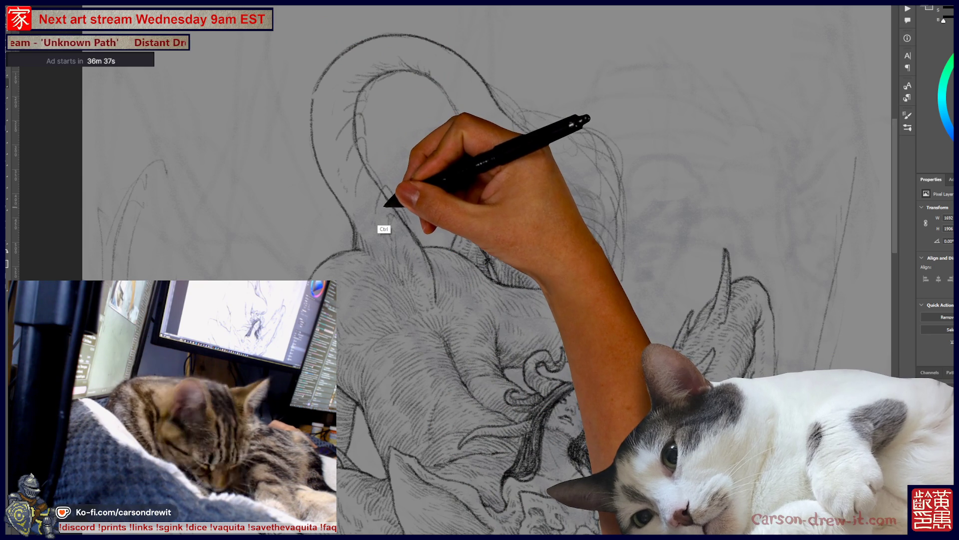
pyautogui.moveTo(428, 192)
pyautogui.mouseDown()
pyautogui.moveTo(331, 38)
pyautogui.moveTo(406, 118)
pyautogui.moveTo(465, 206)
pyautogui.mouseUp()
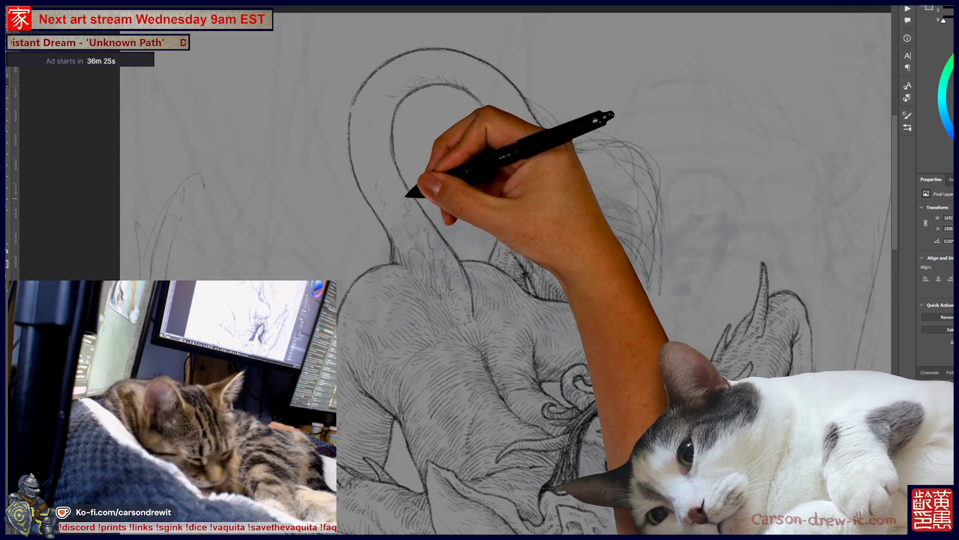
pyautogui.press('ctrl')
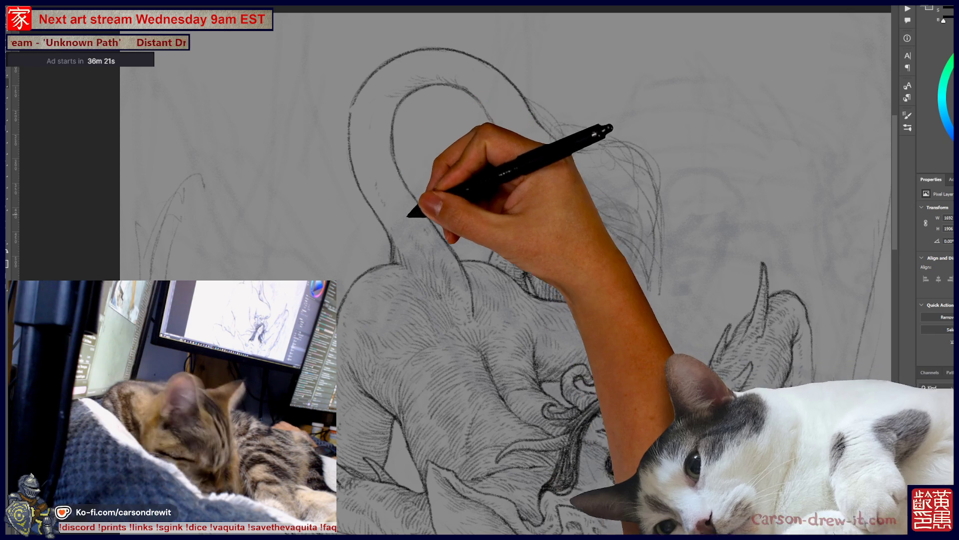
pyautogui.hotkey('ctrl', '-')
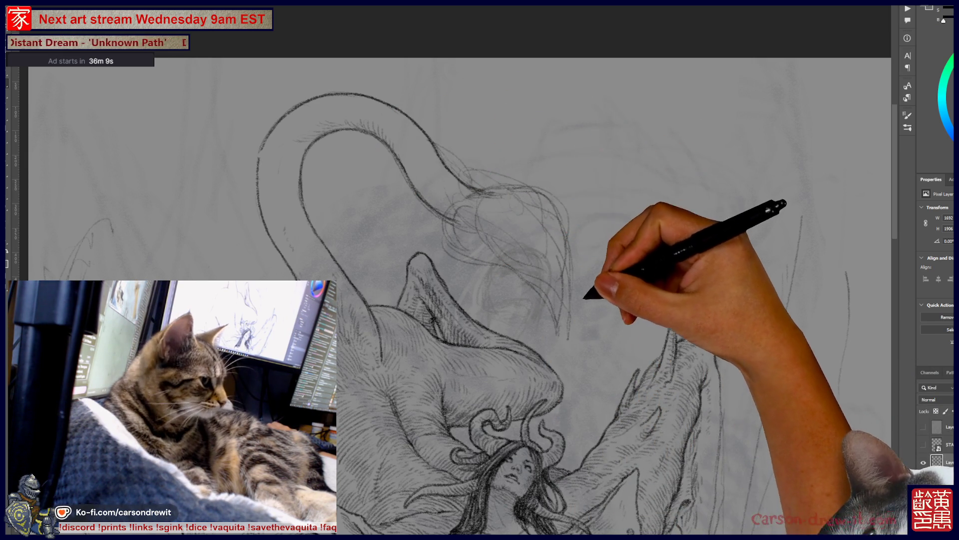
# Sketch a beaked, skull-like hooded head capping the tail's end, then zoom out.
pyautogui.scroll(-2, 459, 295)
pyautogui.hscroll(3, 420, 269)
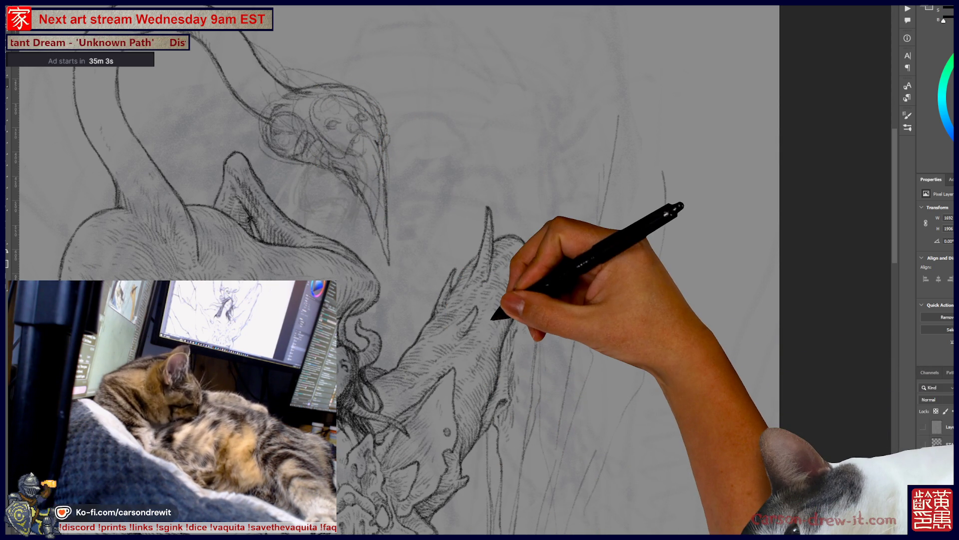
pyautogui.hotkey('ctrl', '-')
pyautogui.hotkey('ctrl', '-')
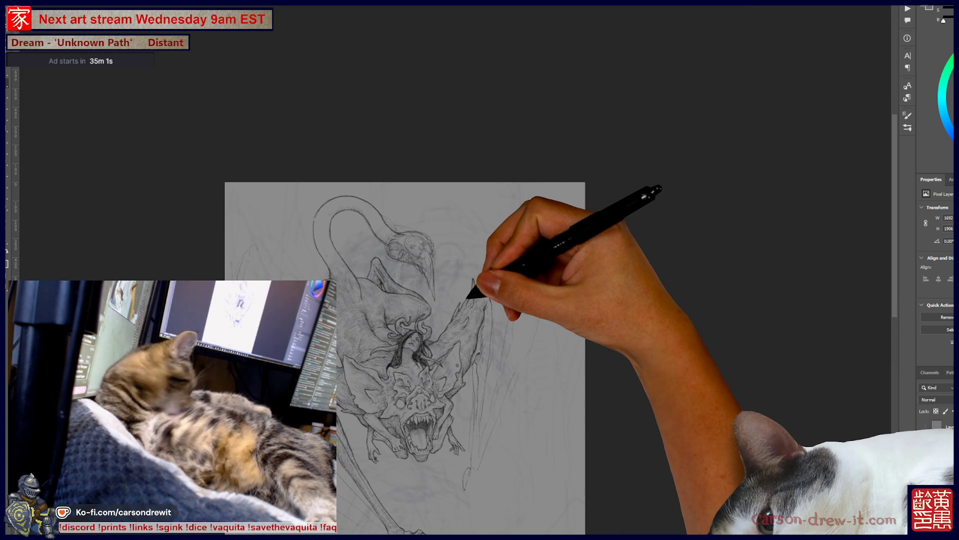
# Zoom in on the tail-end head, lasso it and delete it from the layer.
pyautogui.hotkey('ctrl', '+')
pyautogui.hotkey('ctrl', '+')
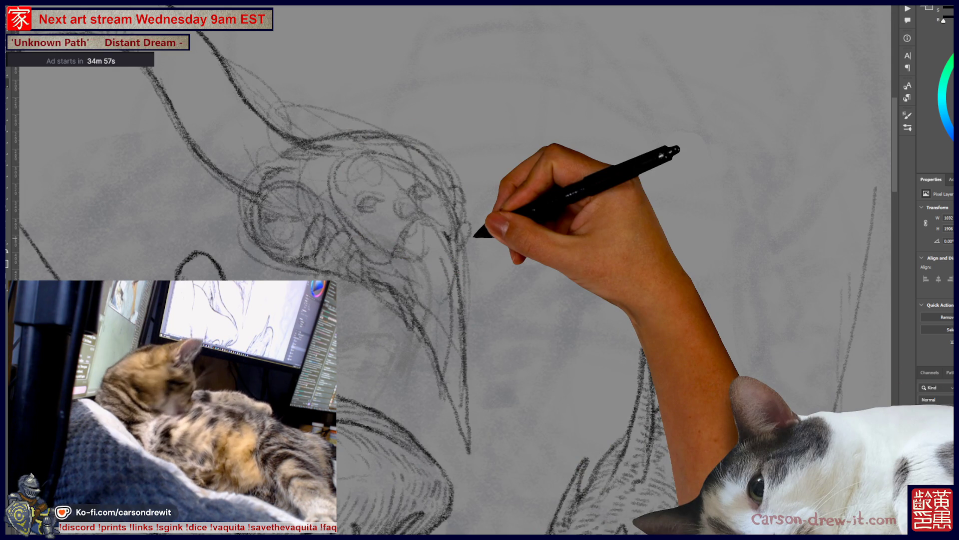
pyautogui.hotkey('ctrl', '+')
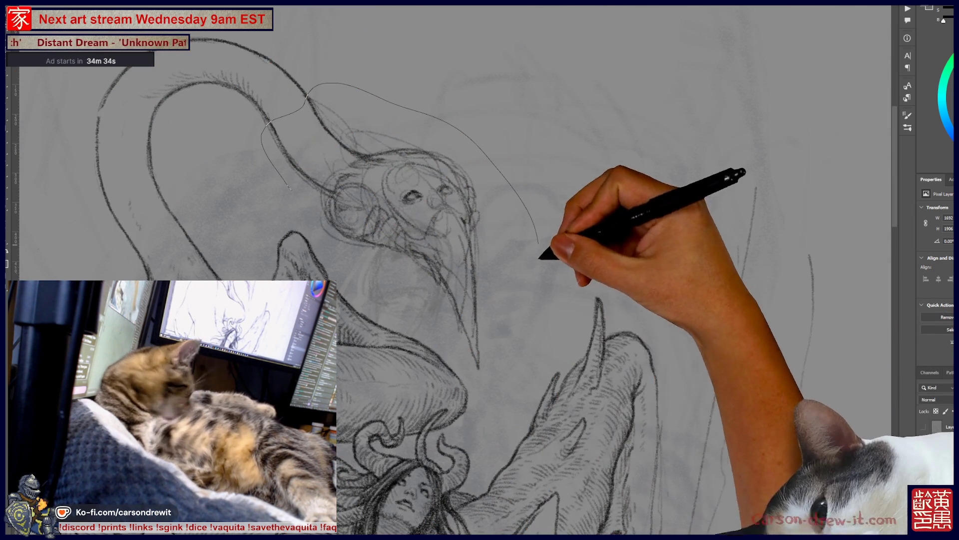
pyautogui.moveTo(539, 245)
pyautogui.mouseDown()
pyautogui.moveTo(482, 369)
pyautogui.moveTo(291, 189)
pyautogui.mouseUp()
pyautogui.press('Delete')
pyautogui.hotkey('ctrl', 'd')
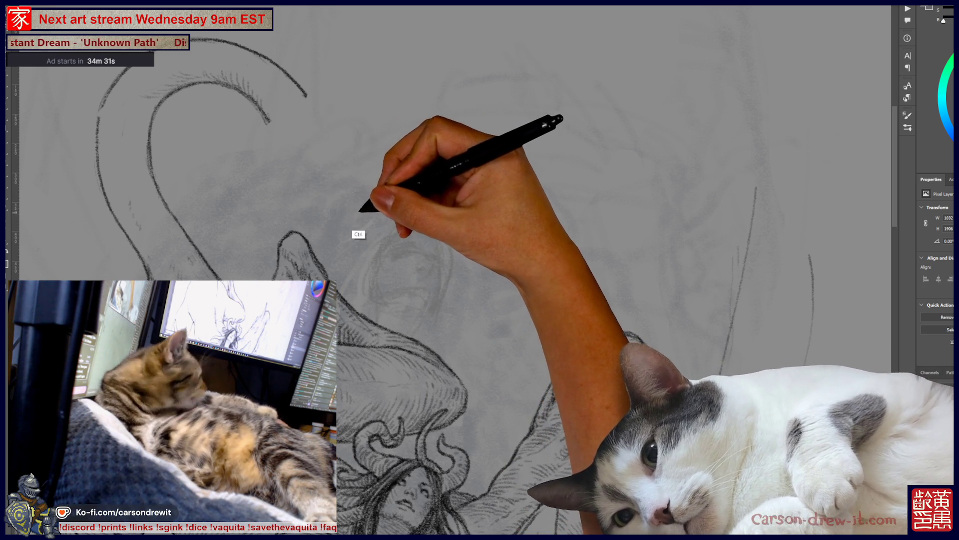
# Paste the head as a new 50% opacity layer, nudge it up, and compare against the ink lines.
pyautogui.hotkey('ctrl', 'v')
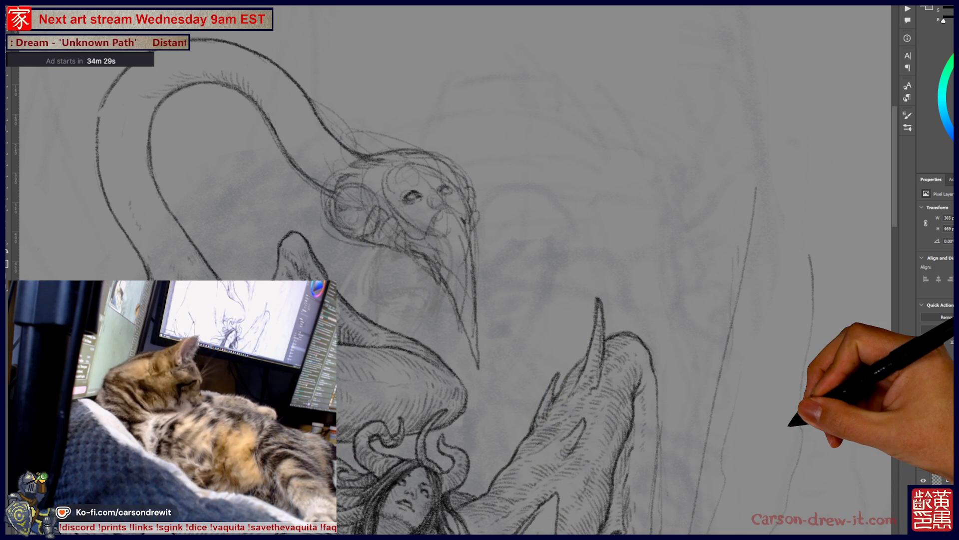
pyautogui.press('5')
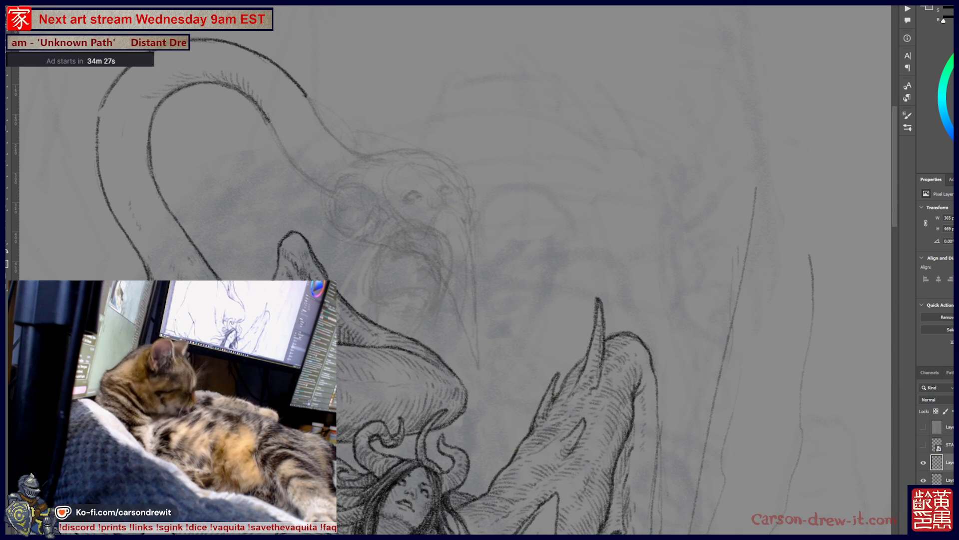
pyautogui.hotkey('shift', 'Up')
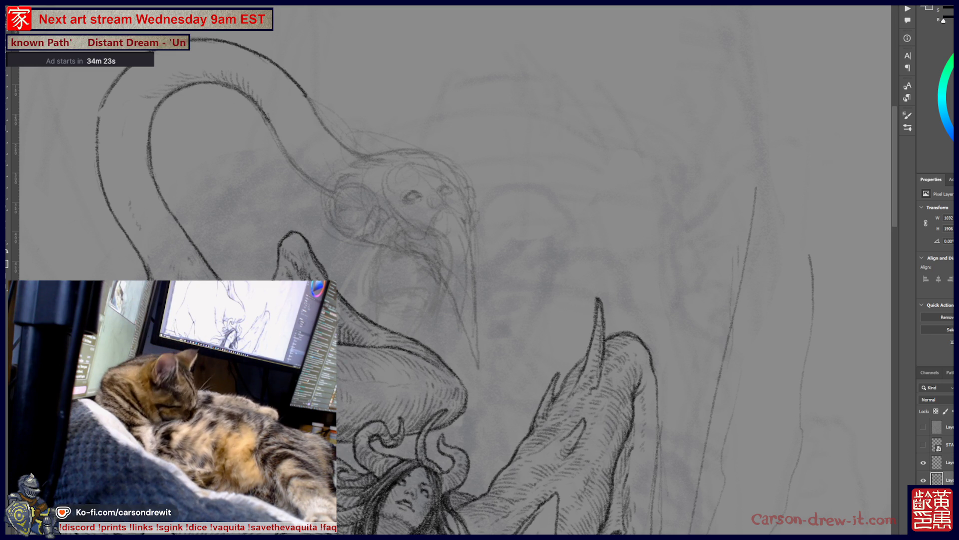
pyautogui.click(924, 463)
pyautogui.click(923, 462)
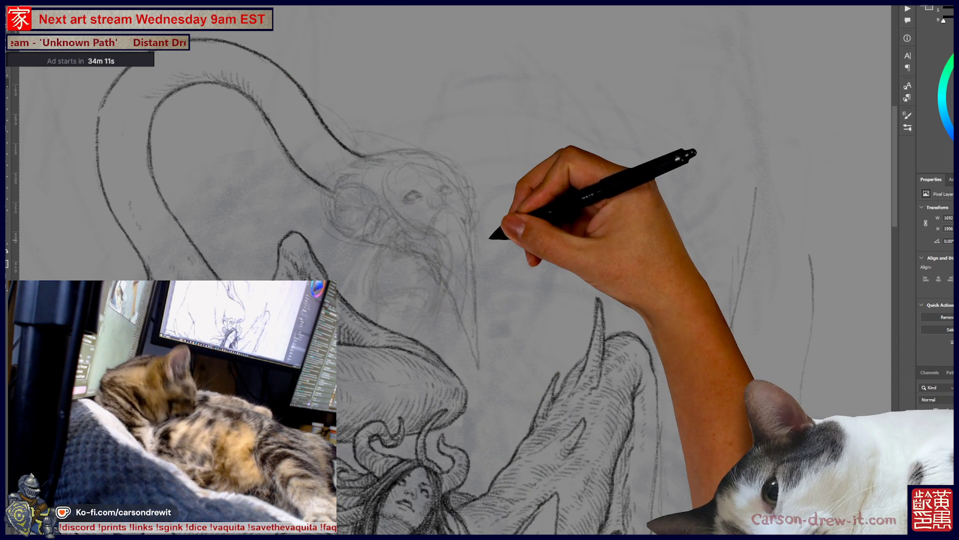
# Zoom in on the faint head's face to draw bold dark eyes and a snout.
pyautogui.hotkey('ctrl', '+')
pyautogui.hotkey('ctrl', '+')
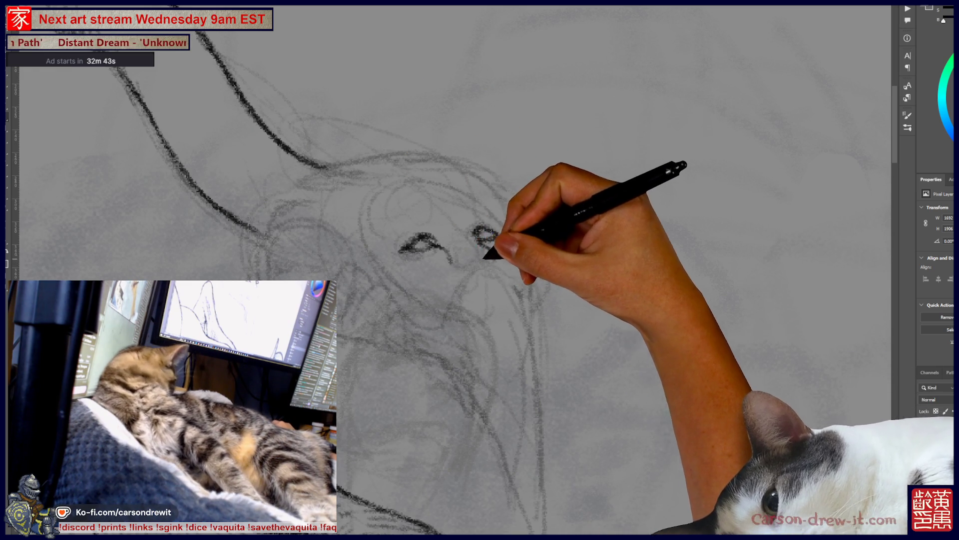
# Ink the hooded face's eyes, nose, left brow, top-of-head curve and left edge.
pyautogui.moveTo(472, 243)
pyautogui.mouseDown()
pyautogui.moveTo(494, 241)
pyautogui.moveTo(487, 247)
pyautogui.mouseUp()
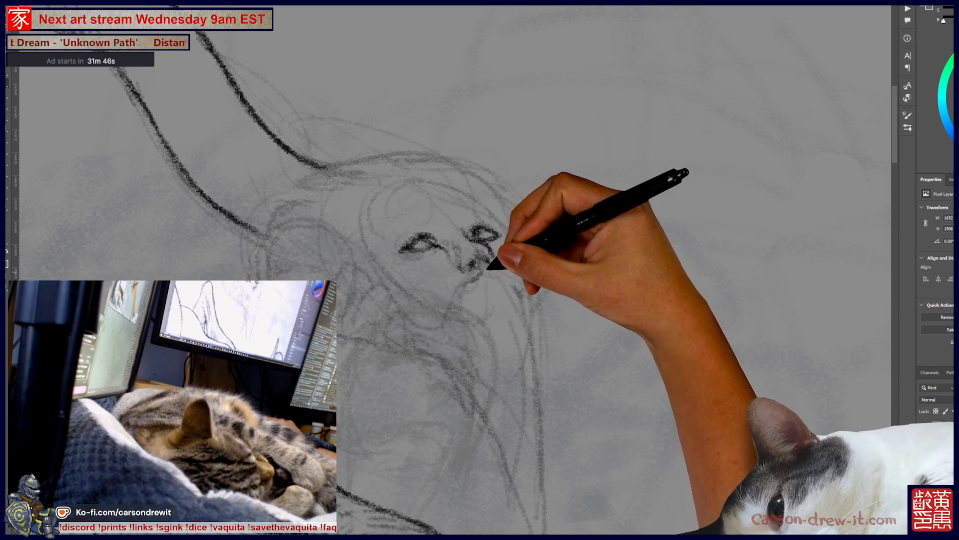
pyautogui.moveTo(467, 236); pyautogui.dragTo(494, 239)
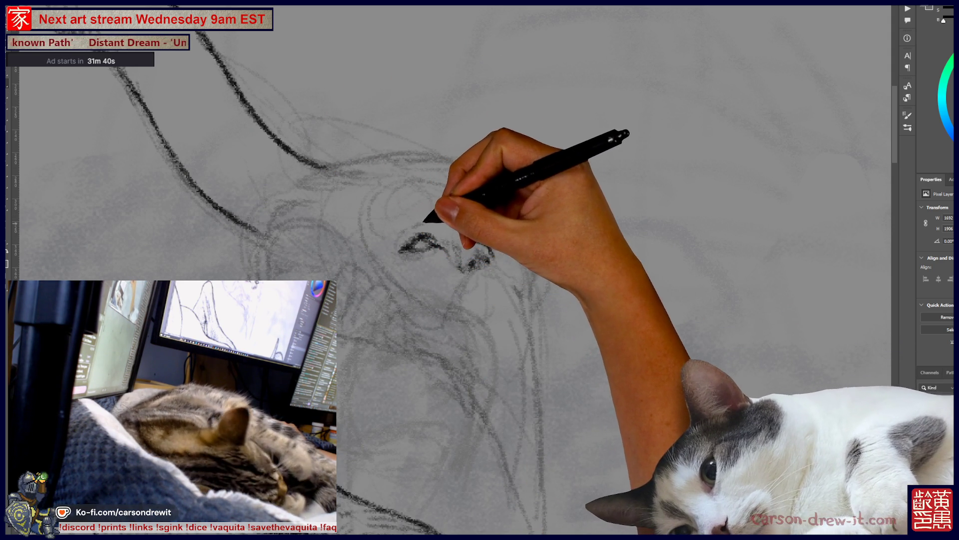
pyautogui.moveTo(404, 226); pyautogui.dragTo(429, 220)
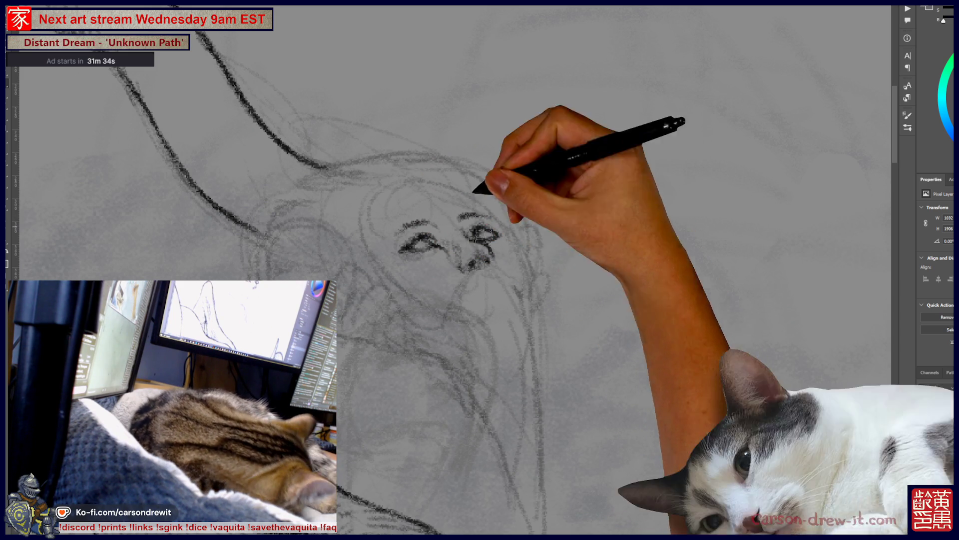
pyautogui.moveTo(385, 206)
pyautogui.mouseDown()
pyautogui.moveTo(413, 184)
pyautogui.moveTo(493, 210)
pyautogui.moveTo(514, 240)
pyautogui.moveTo(524, 287)
pyautogui.mouseUp()
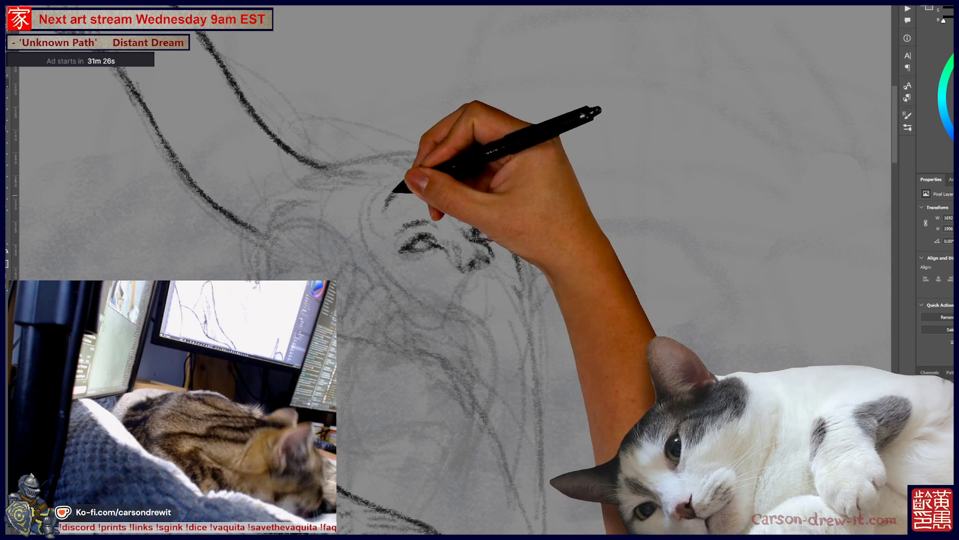
pyautogui.moveTo(389, 201)
pyautogui.mouseDown()
pyautogui.moveTo(381, 253)
pyautogui.moveTo(452, 308)
pyautogui.mouseUp()
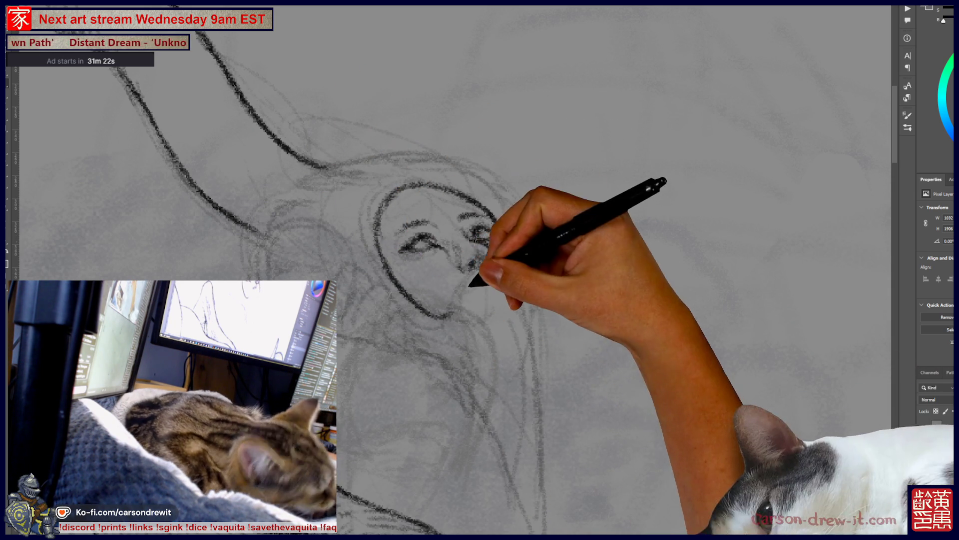
# Refine the nose and right eye, and undo the small circle on the forehead.
pyautogui.moveTo(489, 272)
pyautogui.mouseDown()
pyautogui.moveTo(520, 274)
pyautogui.moveTo(522, 290)
pyautogui.moveTo(460, 300)
pyautogui.moveTo(448, 314)
pyautogui.mouseUp()
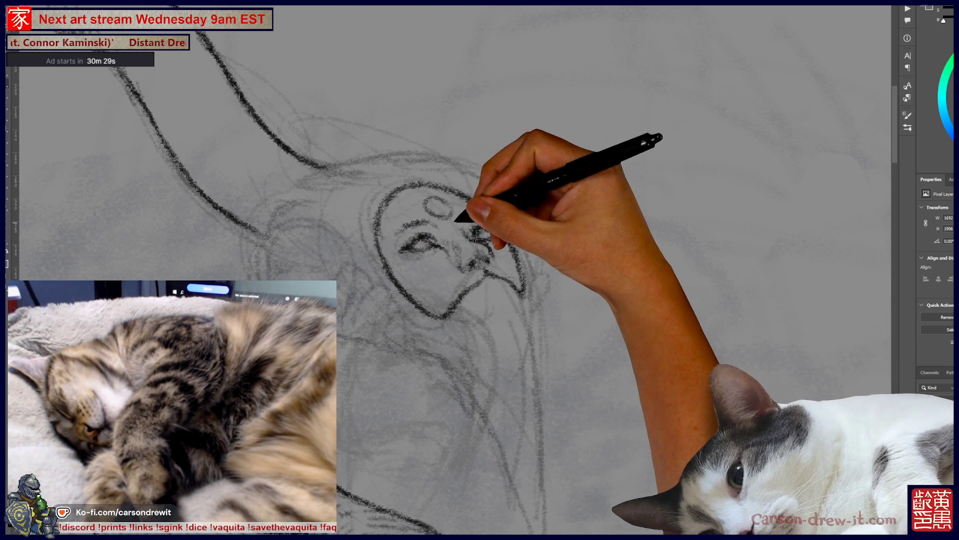
pyautogui.hotkey('ctrl', 'z')
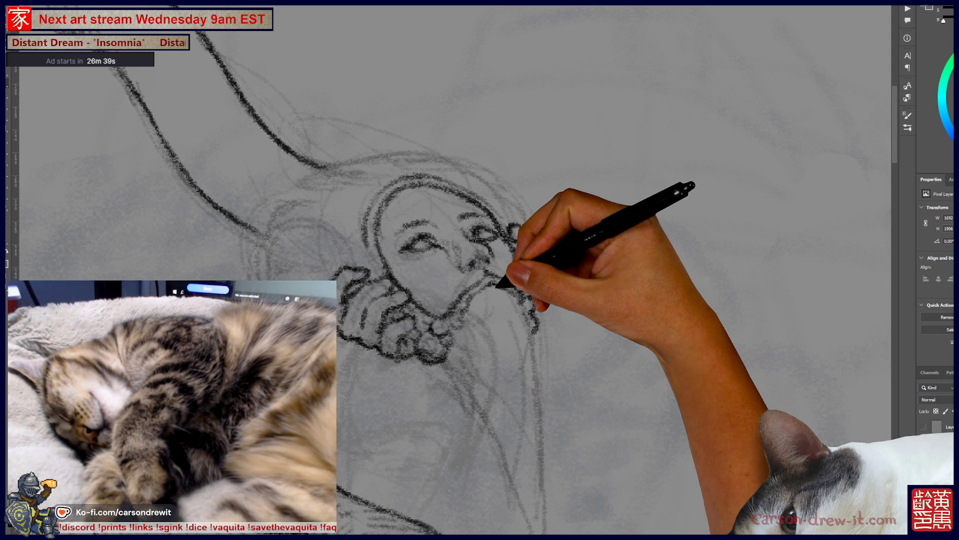
pyautogui.moveTo(498, 286)
pyautogui.mouseDown()
pyautogui.moveTo(573, 238)
pyautogui.moveTo(643, 226)
pyautogui.moveTo(628, 215)
pyautogui.mouseUp()
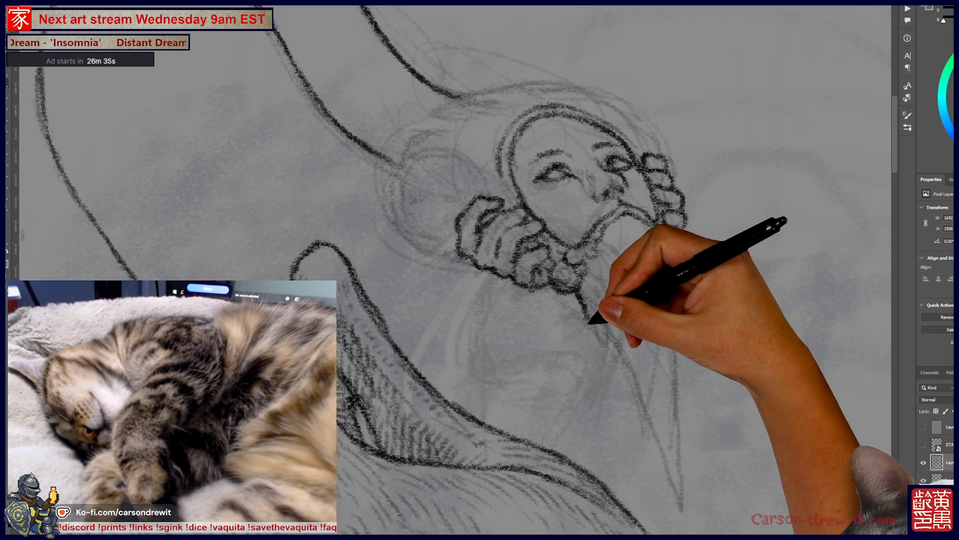
# Draw long downward strokes from the chin so the beard tapers to a point.
pyautogui.moveTo(580, 293); pyautogui.dragTo(598, 355)
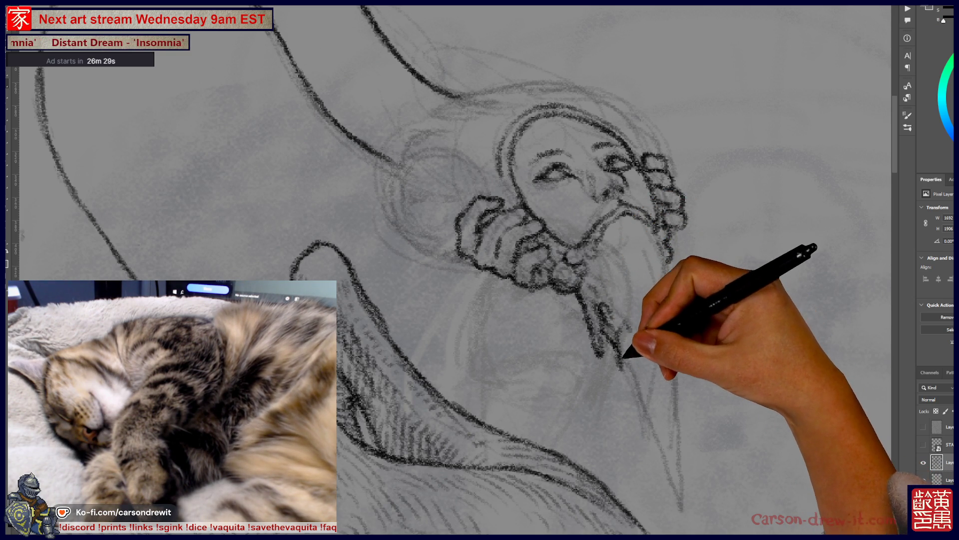
pyautogui.moveTo(620, 356)
pyautogui.mouseDown()
pyautogui.moveTo(649, 411)
pyautogui.moveTo(653, 397)
pyautogui.moveTo(640, 390)
pyautogui.mouseUp()
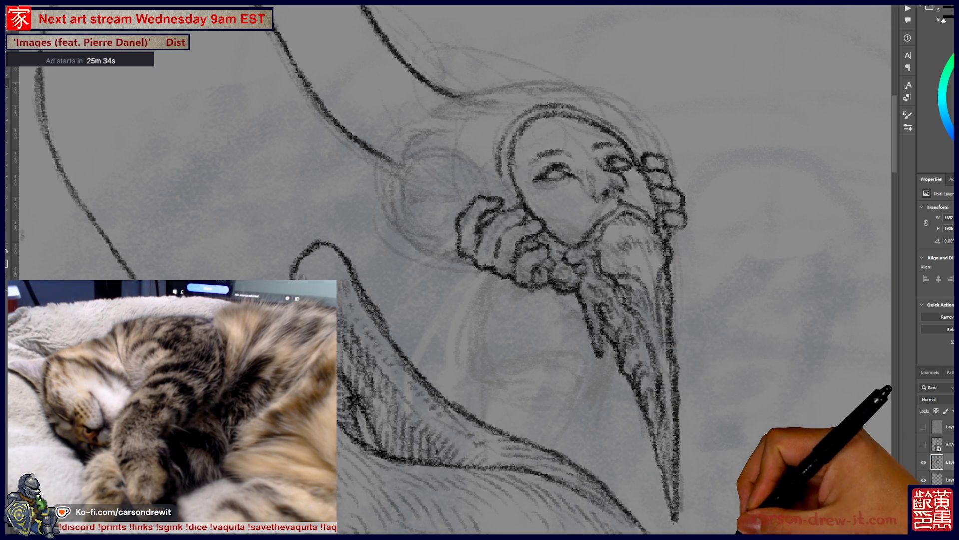
# Zoom back in on the bearded head, draw the hood's curled fringe, and start the first eye.
pyautogui.hotkey('ctrl', '-')
pyautogui.hotkey('ctrl', '-')
pyautogui.hotkey('ctrl', '-')
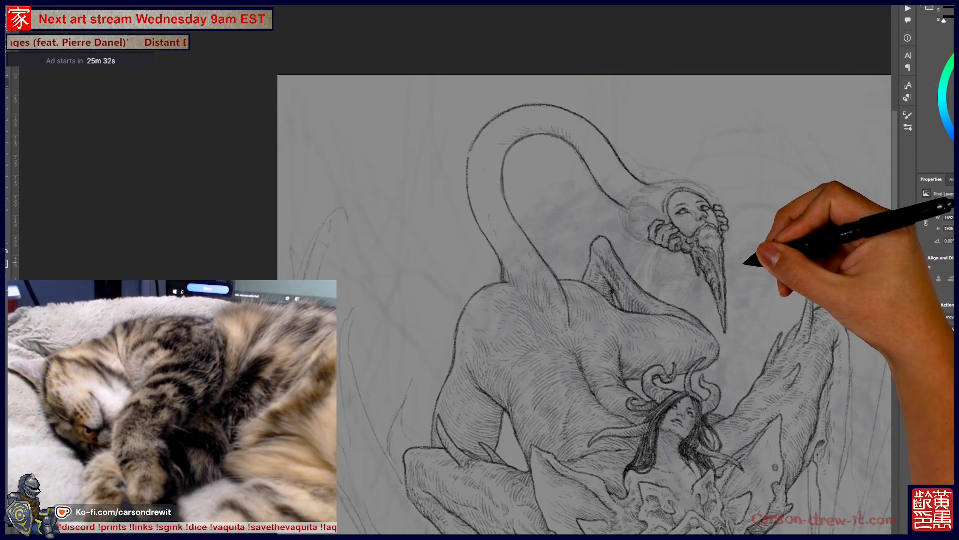
pyautogui.moveTo(550, 300); pyautogui.dragTo(508, 332)
pyautogui.hotkey('ctrl', '+')
pyautogui.hotkey('ctrl', '+')
pyautogui.hotkey('ctrl', '+')
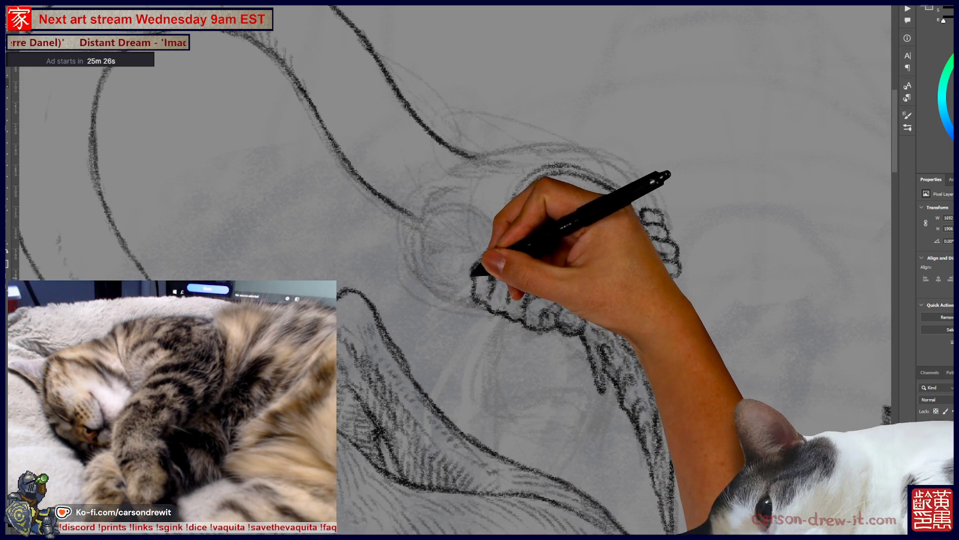
pyautogui.press('ctrl')
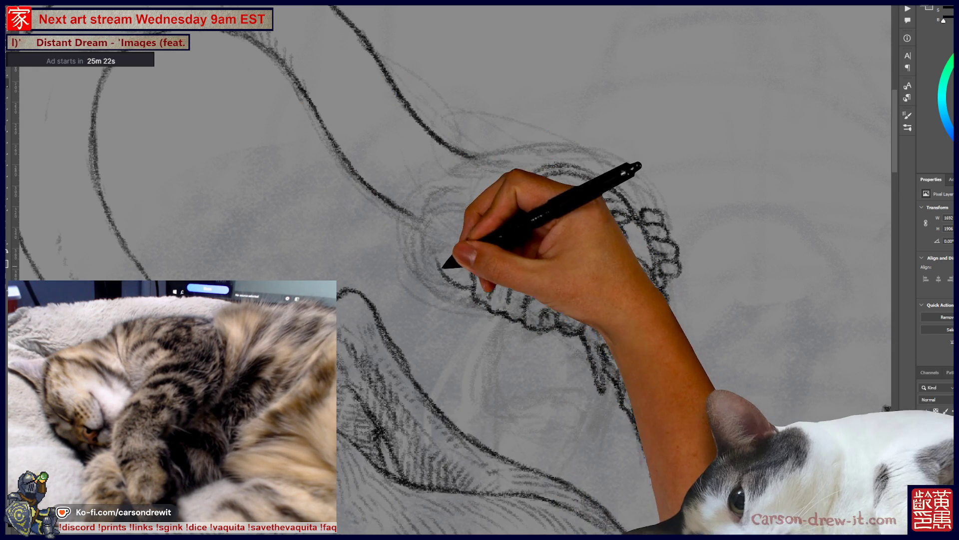
pyautogui.press('ctrl')
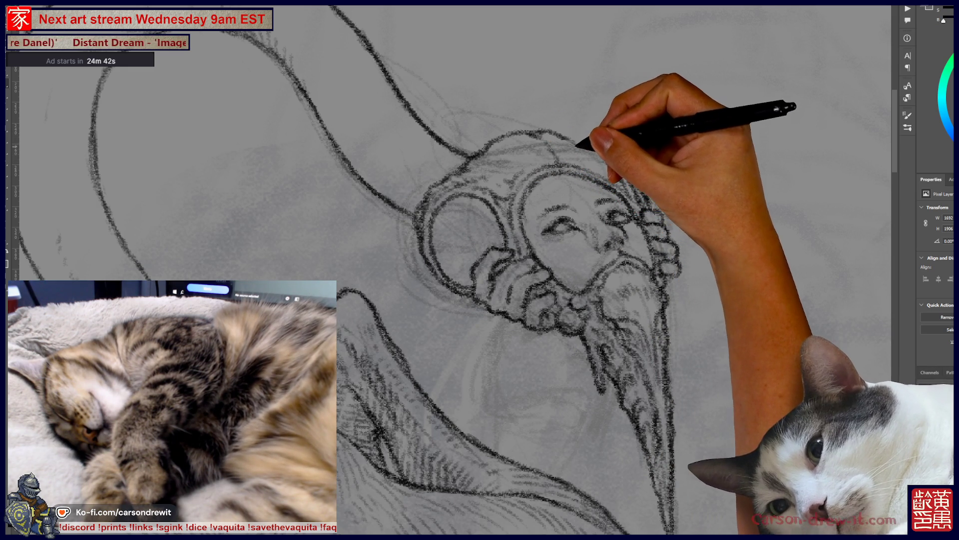
pyautogui.press('ctrl')
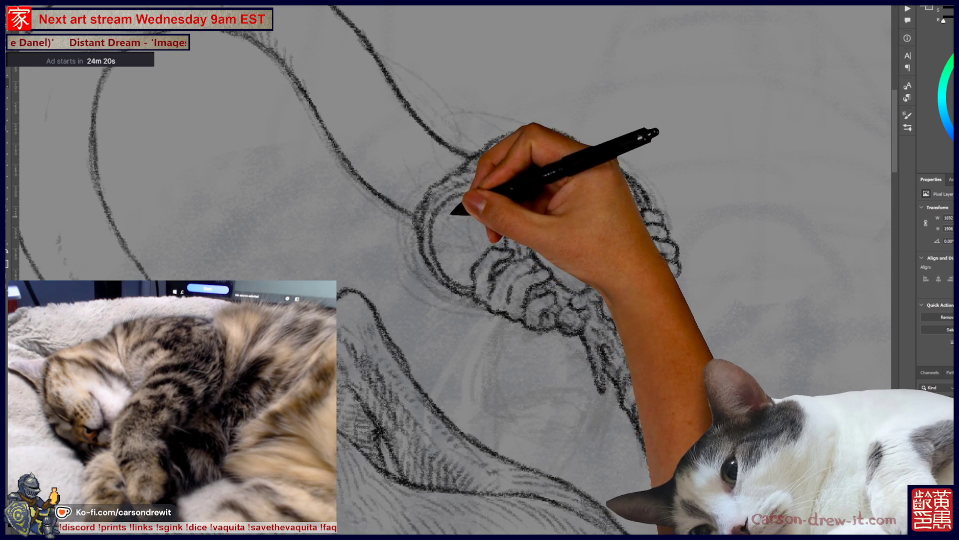
pyautogui.press('ctrl')
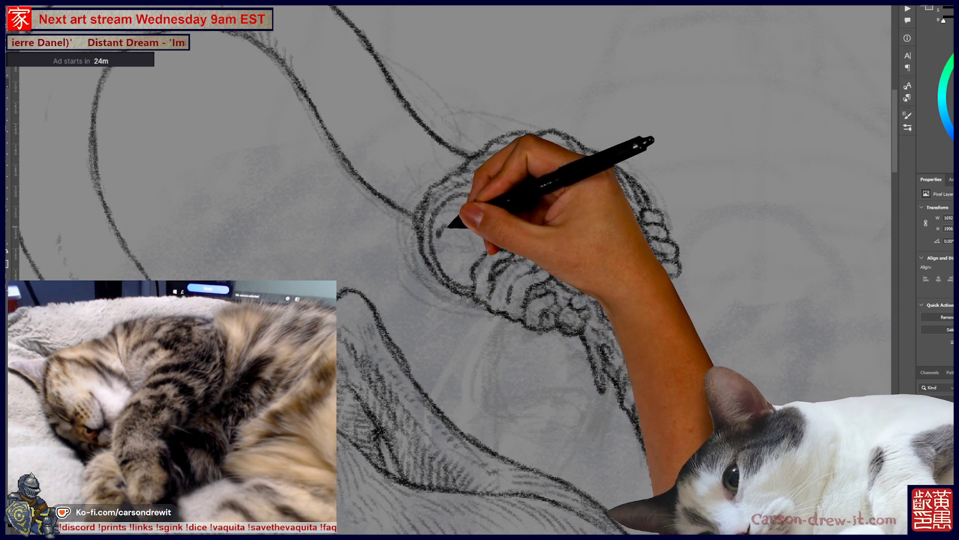
pyautogui.moveTo(467, 223); pyautogui.dragTo(472, 230)
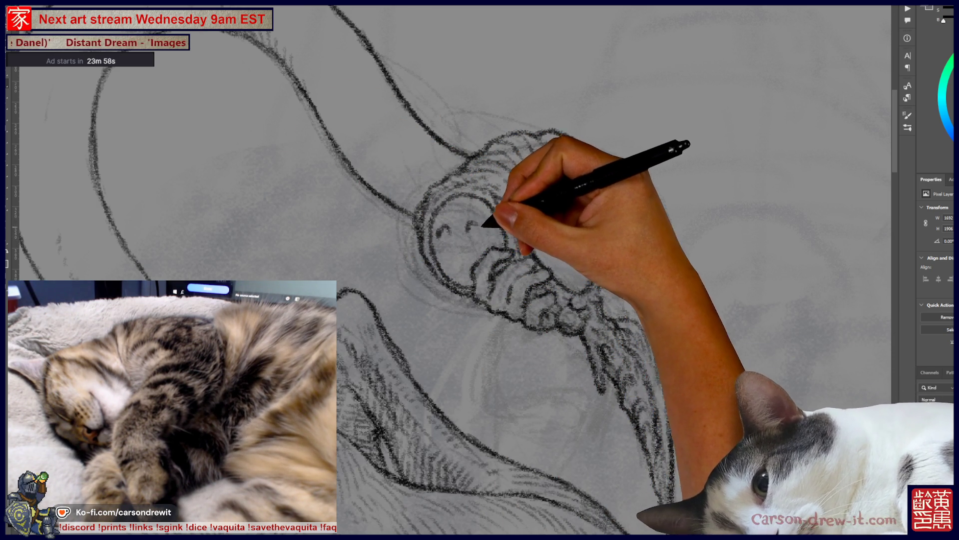
# Sketch eyes, nose, mouth and beard for the small face inside the ridged hood.
pyautogui.press('ctrl')
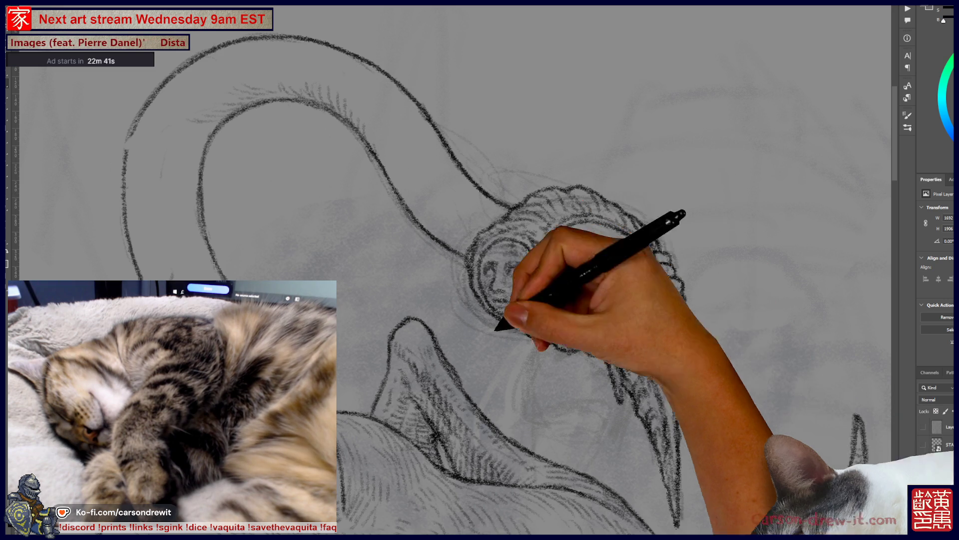
# Check the monster and woman below, then add strokes where the tail meets the hooded head.
pyautogui.scroll(-5, 450, 270)
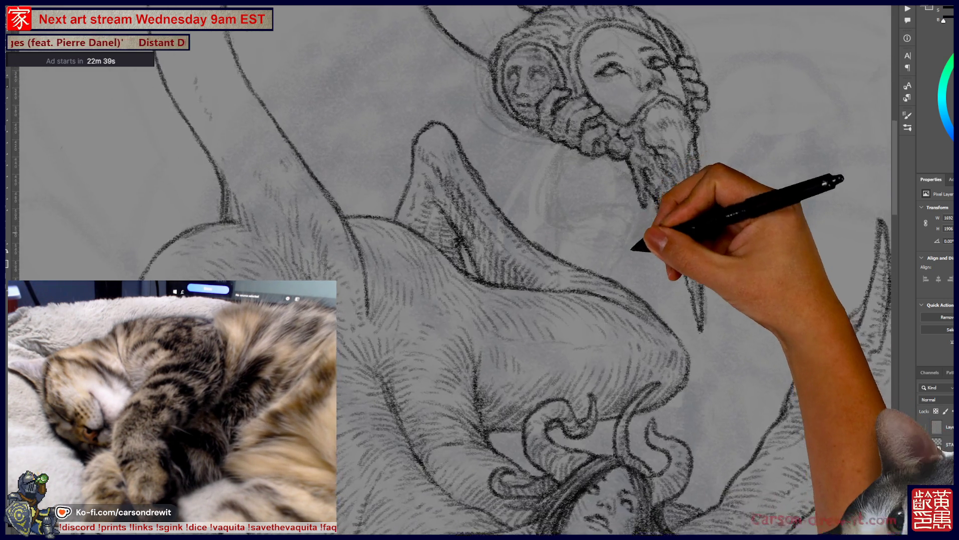
pyautogui.scroll(5, 449, 269)
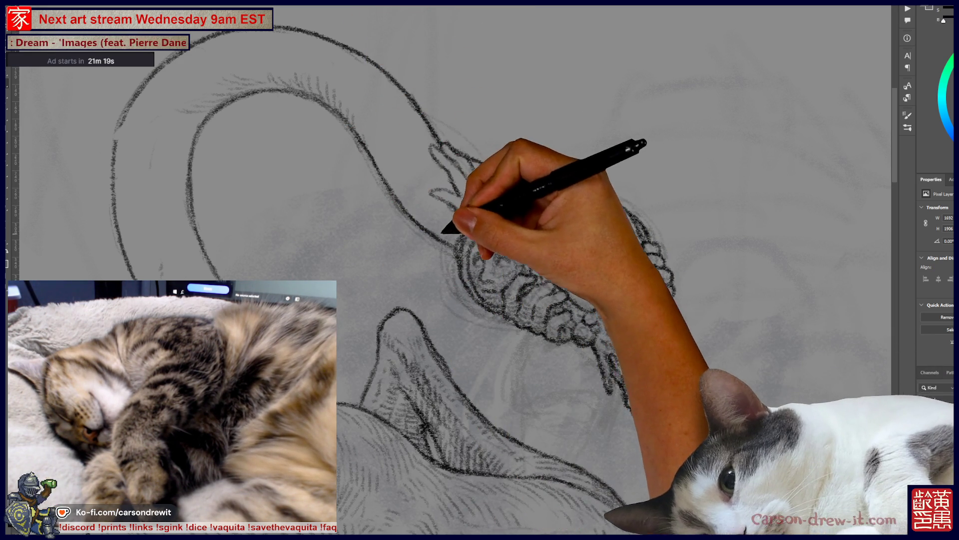
# Draw spiky frond shapes rising from the hooded head along the tail's curve.
pyautogui.moveTo(440, 250); pyautogui.dragTo(485, 304)
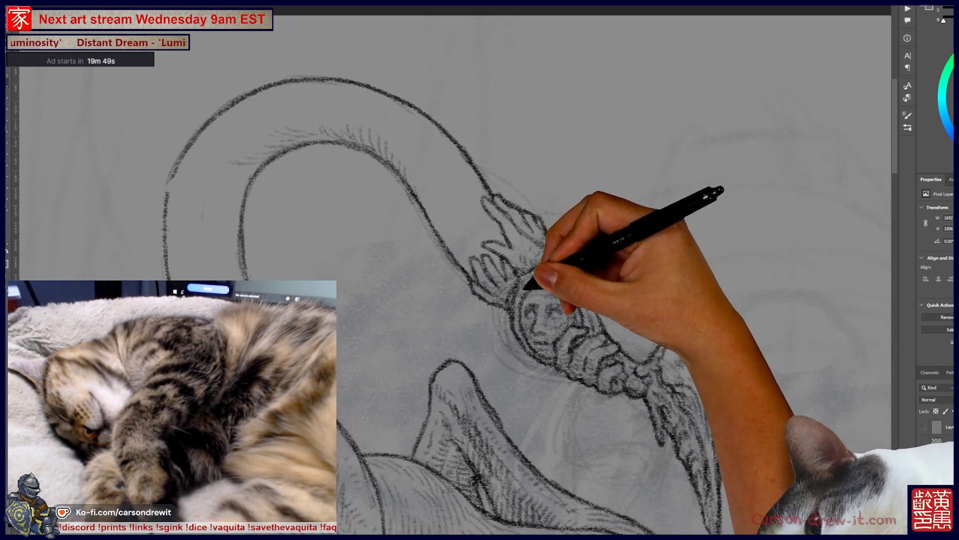
pyautogui.moveTo(524, 285); pyautogui.dragTo(645, 365)
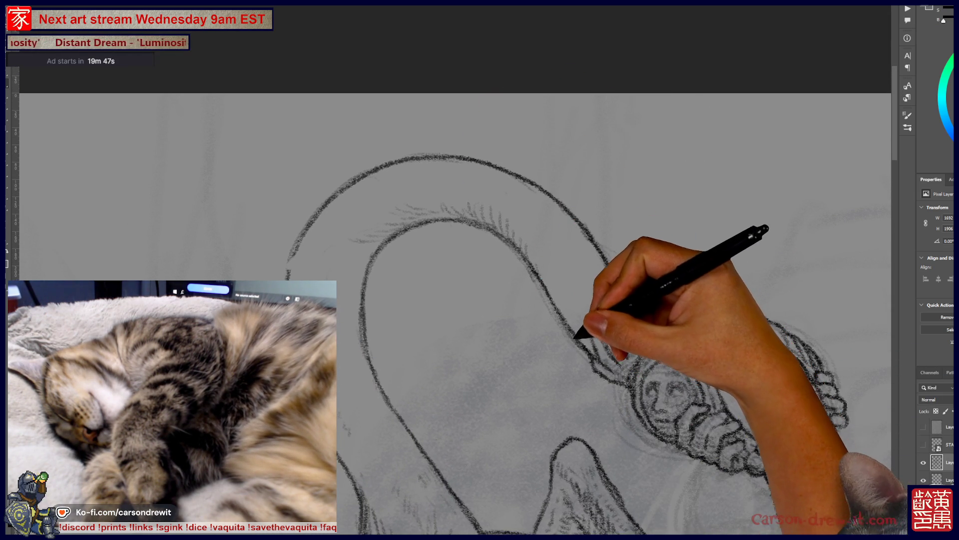
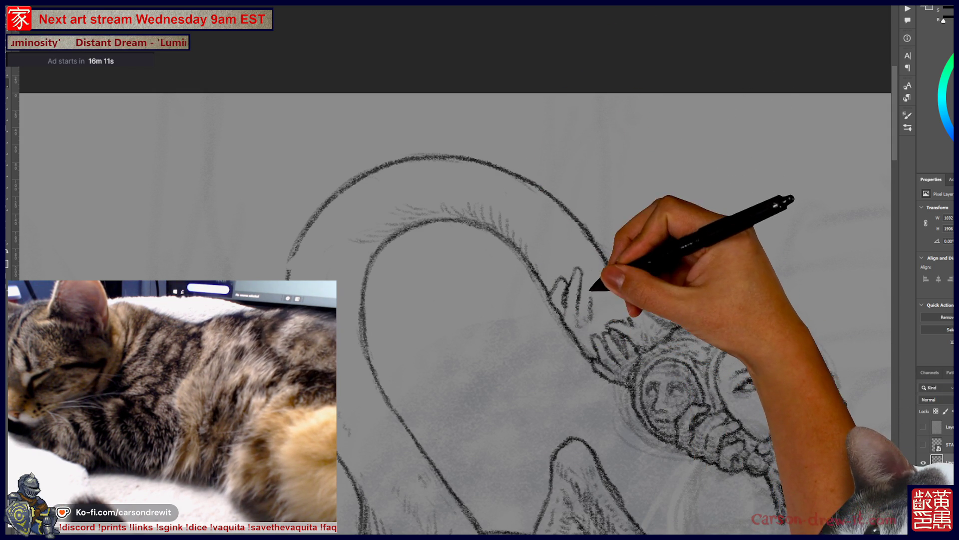
# Add an extra finger to the small hand clutching the tail beside the bearded head.
pyautogui.moveTo(588, 298); pyautogui.dragTo(588, 272)
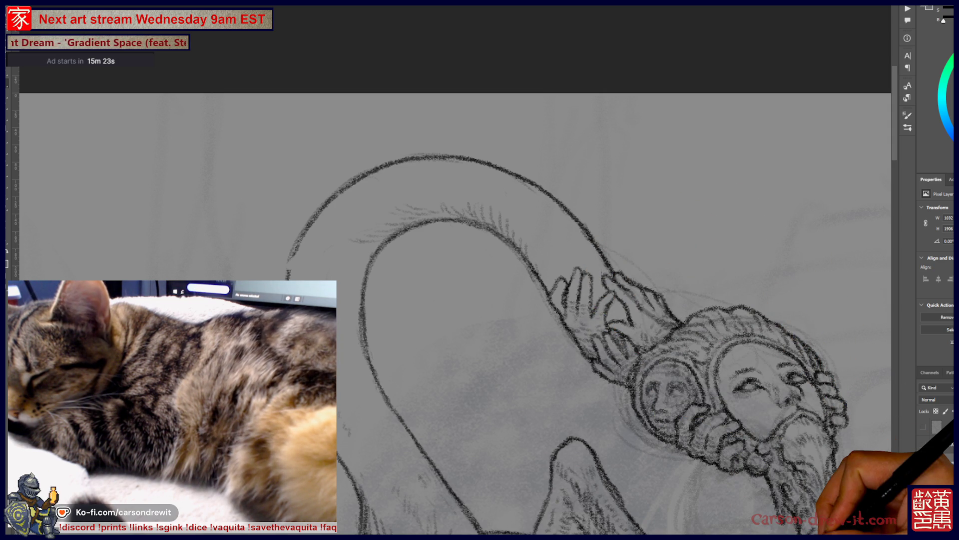
pyautogui.hotkey('ctrl', '-')
pyautogui.hotkey('ctrl', '-')
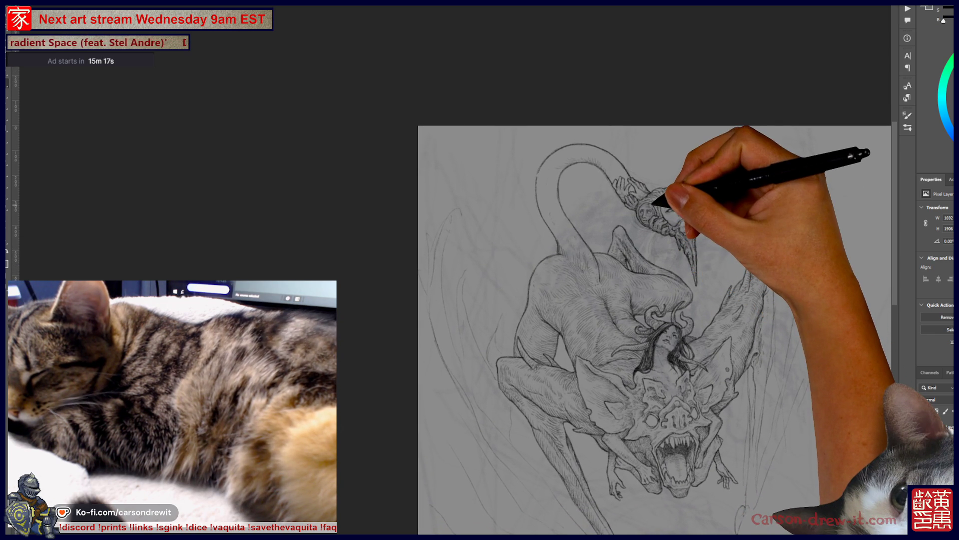
# Draw fur-like hatching strokes along the tail's inner curve above the grasping hands.
pyautogui.scroll(3, 654, 205)
pyautogui.scroll(2, 627, 185)
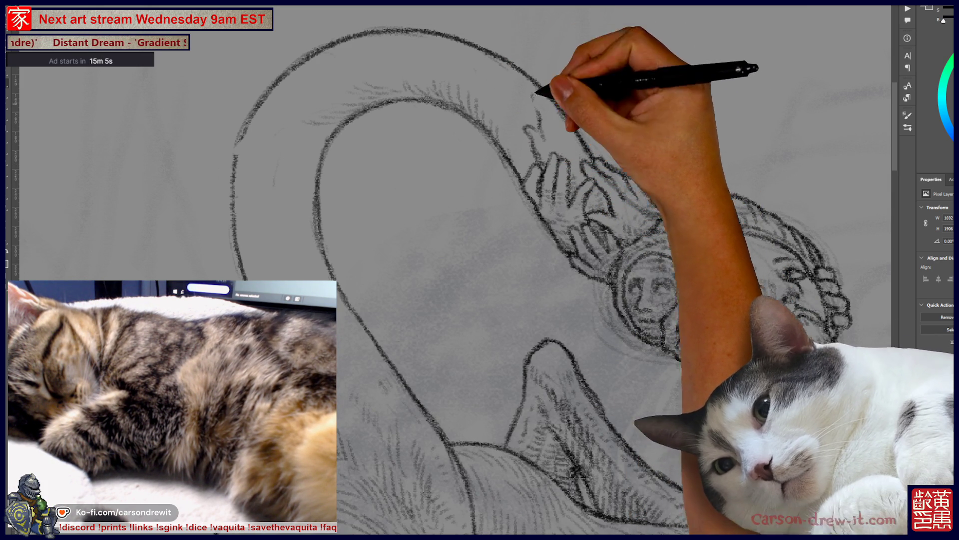
pyautogui.press('ctrl')
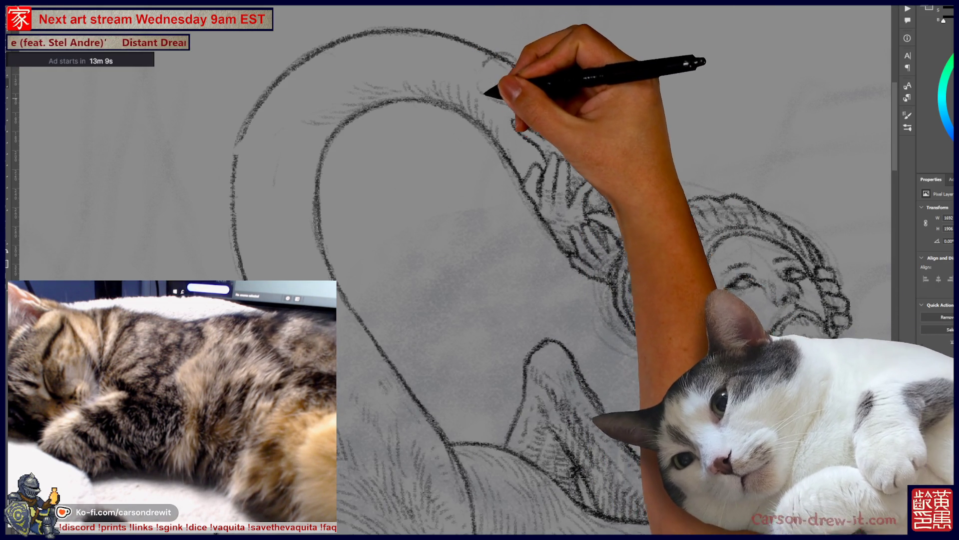
pyautogui.moveTo(525, 95); pyautogui.dragTo(685, 255)
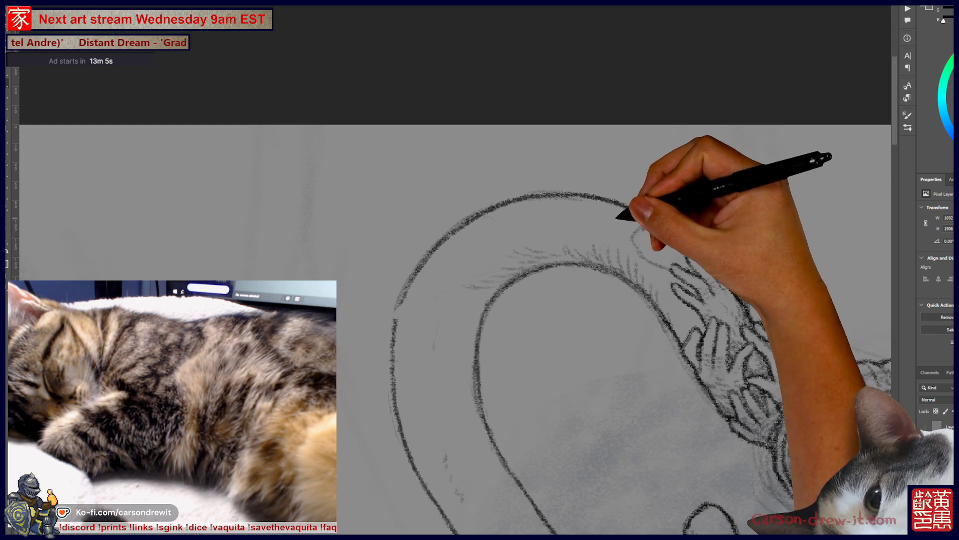
# Draw a jagged ridge of spikes along the top edge of the looping tail.
pyautogui.press('ctrl')
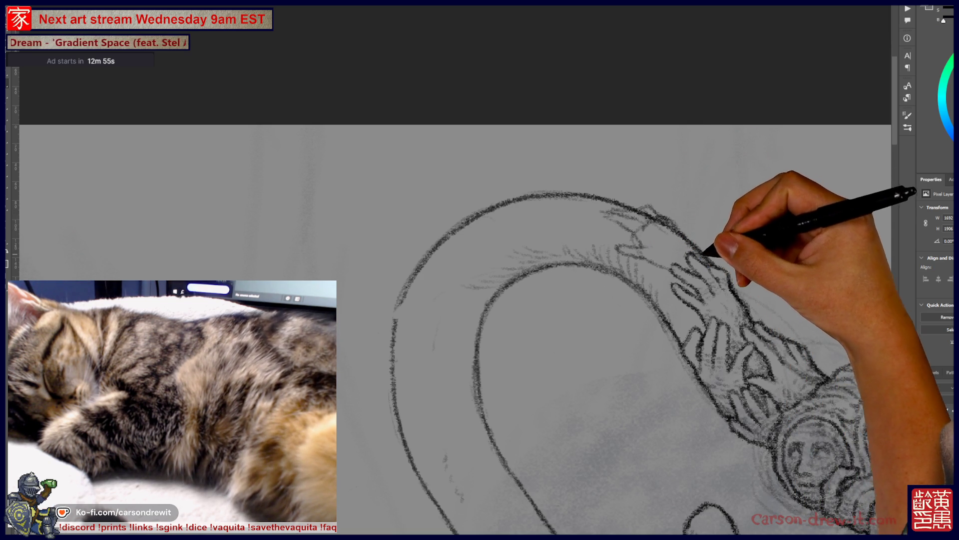
pyautogui.moveTo(624, 325); pyautogui.dragTo(547, 265)
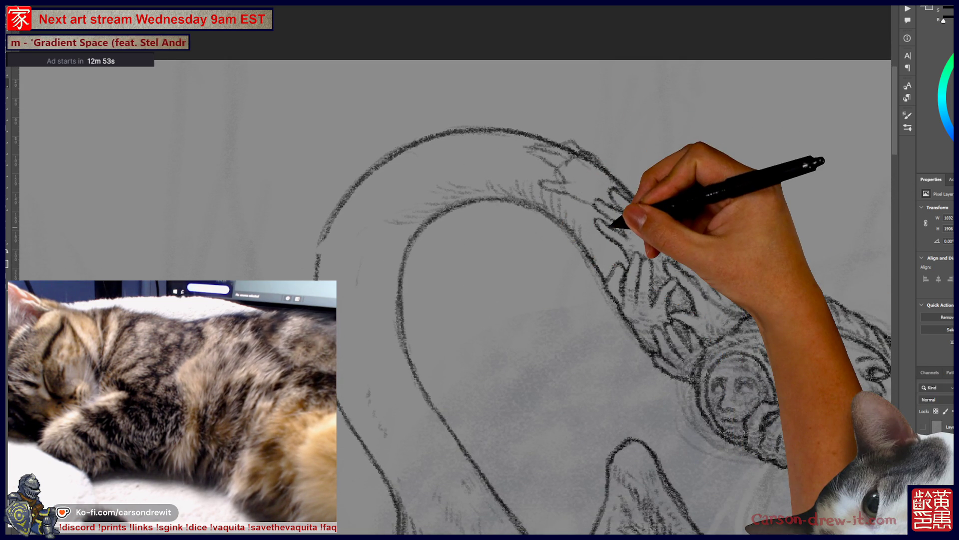
pyautogui.hotkey('ctrl', '-')
pyautogui.moveTo(516, 466)
pyautogui.mouseDown()
pyautogui.moveTo(419, 275)
pyautogui.moveTo(502, 202)
pyautogui.moveTo(567, 278)
pyautogui.moveTo(598, 344)
pyautogui.mouseUp()
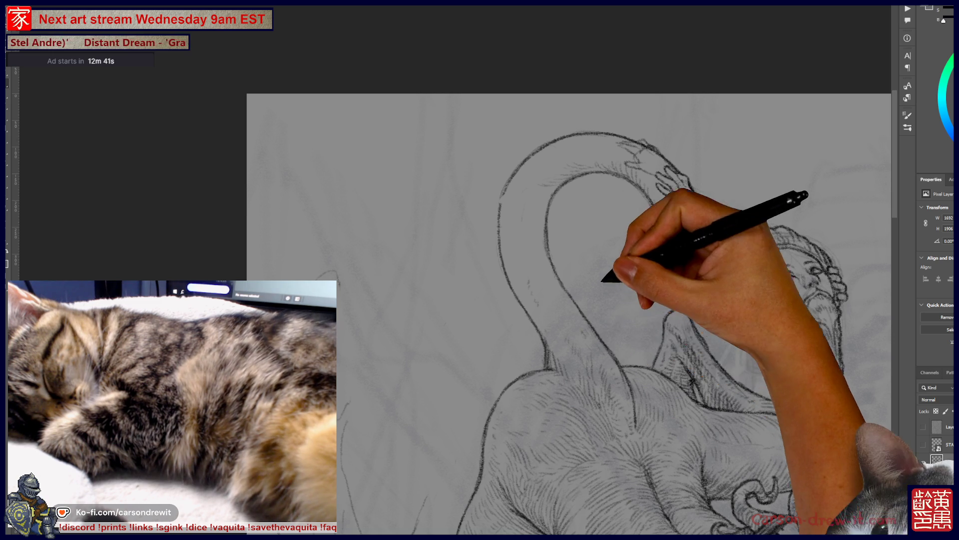
# Redraw the tail's spiky crest as a hand with spread fingers reaching along the loop.
pyautogui.hotkey('ctrl', '+')
pyautogui.scroll(3, 449, 300)
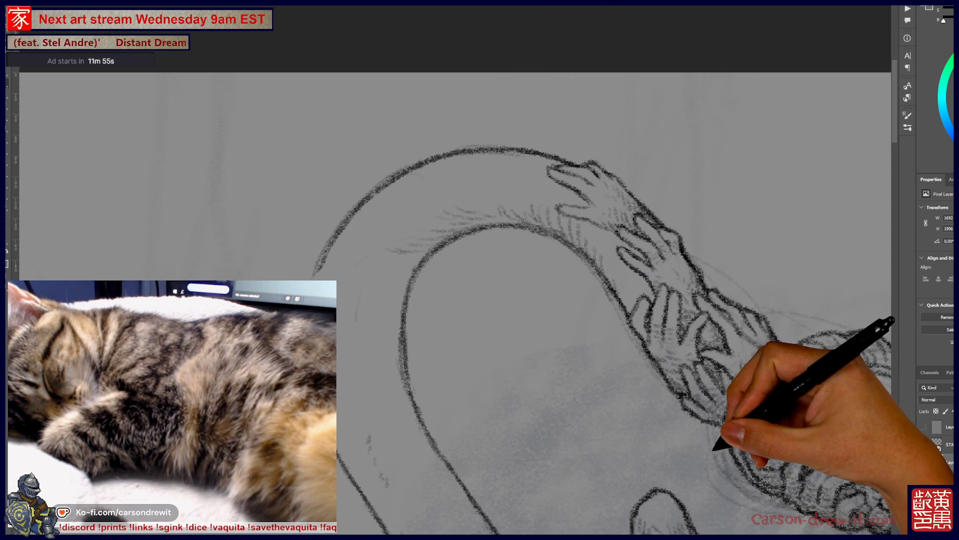
# Add a wavy wisp drifting right beside the bearded head's pointed beard.
pyautogui.hotkey('ctrl', '-')
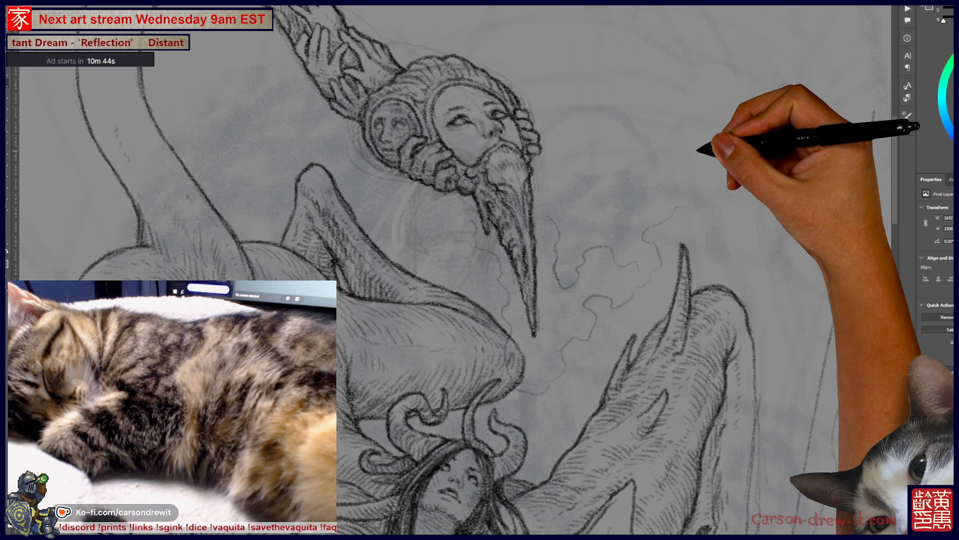
pyautogui.hotkey('ctrl', '-')
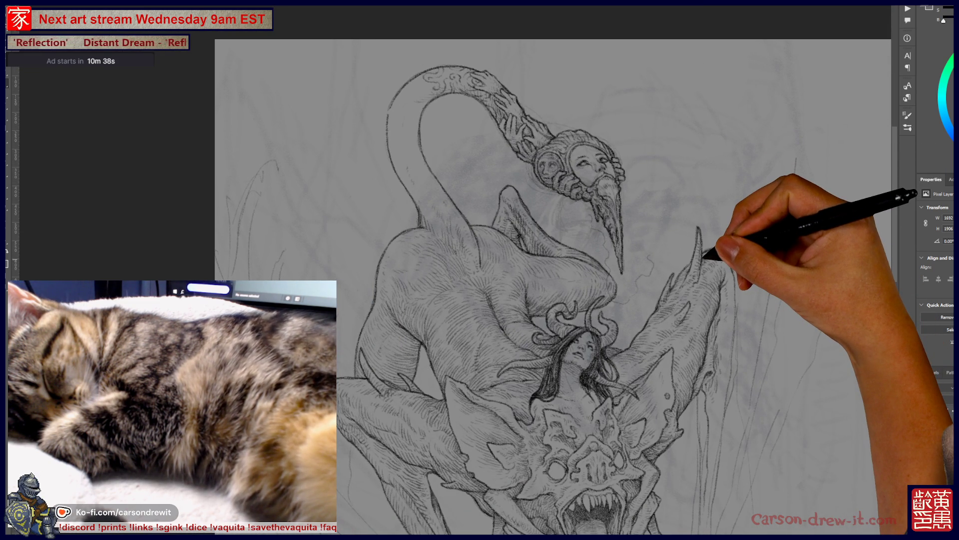
pyautogui.hotkey('ctrl', '+')
pyautogui.hotkey('ctrl', '+')
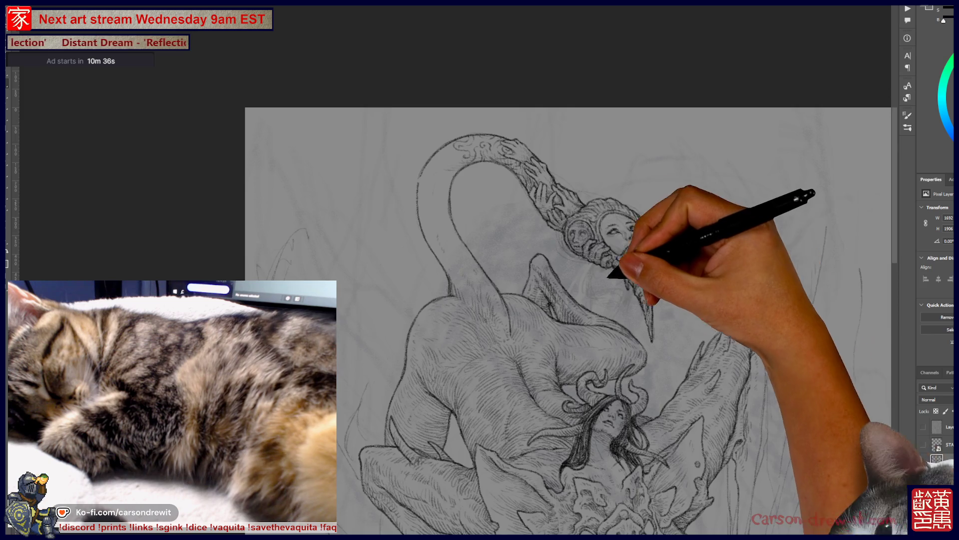
pyautogui.moveTo(489, 164)
pyautogui.mouseDown()
pyautogui.moveTo(607, 340)
pyautogui.moveTo(607, 177)
pyautogui.mouseUp()
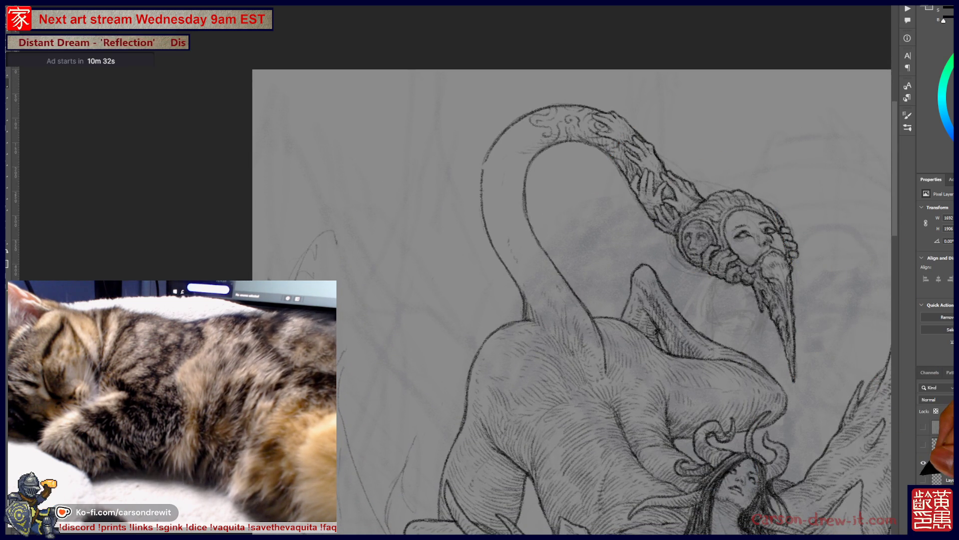
pyautogui.hotkey('ctrl', '+')
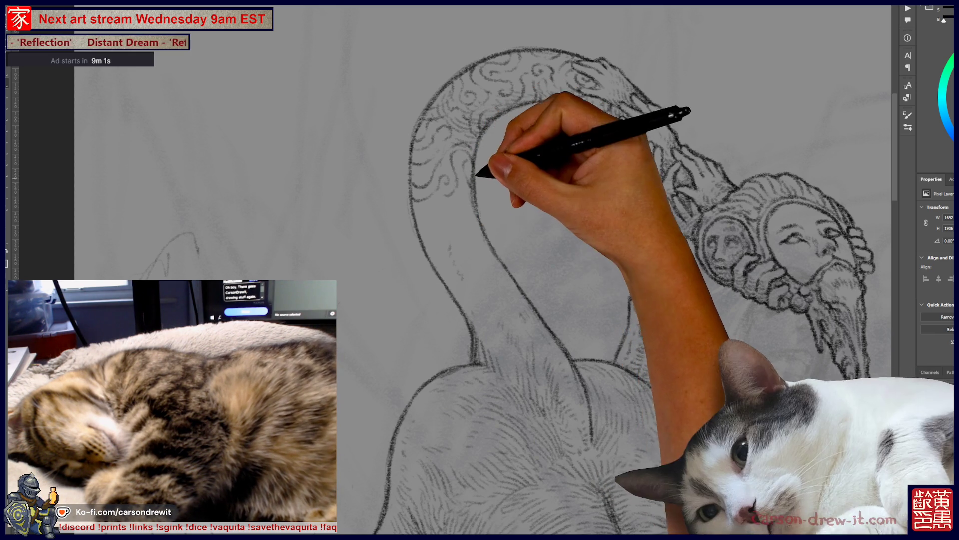
pyautogui.moveTo(484, 242)
pyautogui.mouseDown()
pyautogui.moveTo(422, 306)
pyautogui.moveTo(373, 279)
pyautogui.moveTo(293, 205)
pyautogui.moveTo(407, 311)
pyautogui.moveTo(385, 285)
pyautogui.mouseUp()
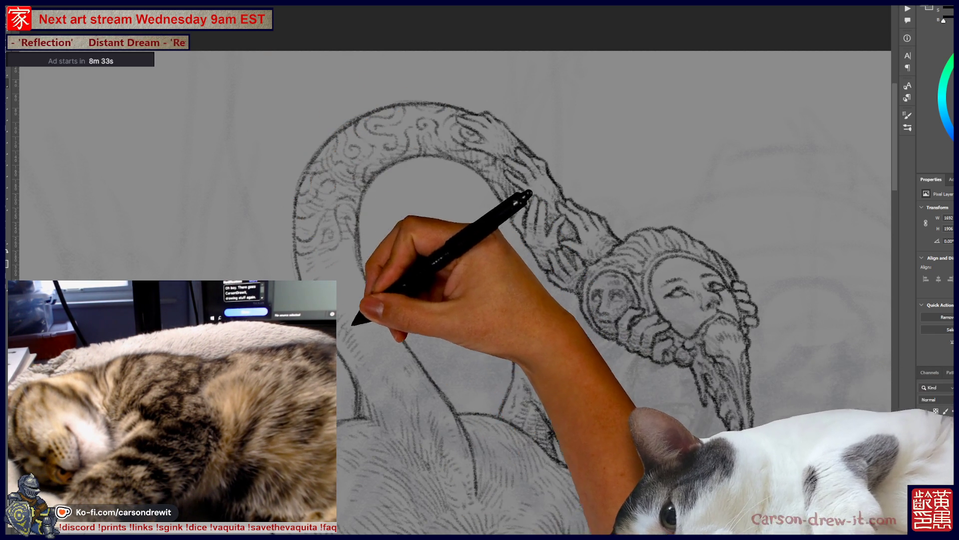
pyautogui.scroll(-1, 455, 280)
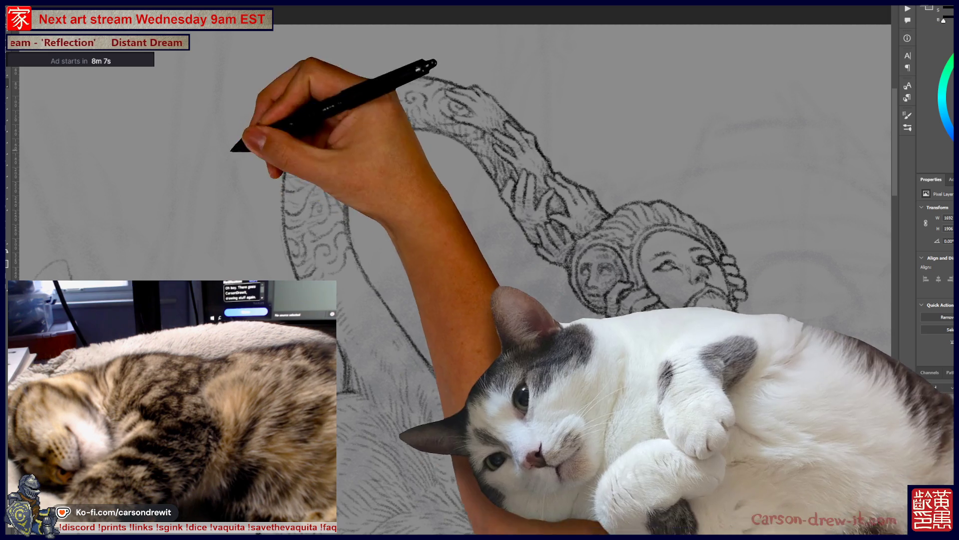
pyautogui.moveTo(450, 270); pyautogui.dragTo(520, 203)
pyautogui.moveTo(480, 269); pyautogui.dragTo(520, 280)
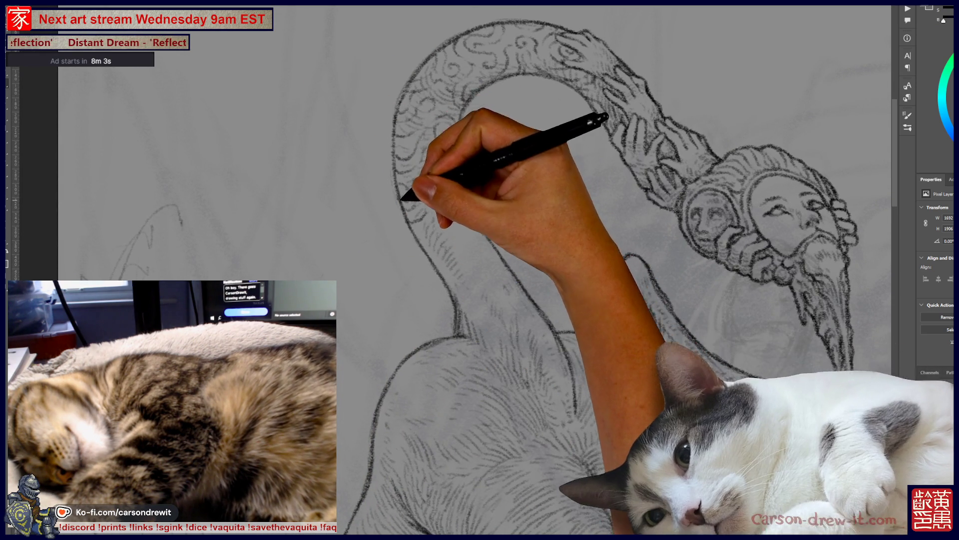
pyautogui.moveTo(479, 269)
pyautogui.mouseDown()
pyautogui.moveTo(442, 297)
pyautogui.moveTo(462, 282)
pyautogui.mouseUp()
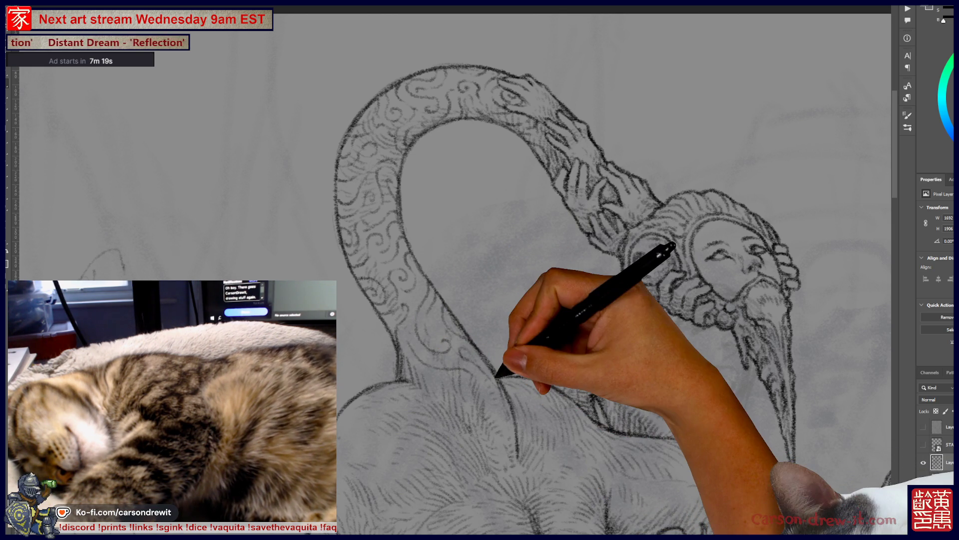
pyautogui.hotkey('ctrl', '-')
pyautogui.hotkey('ctrl', '-')
pyautogui.hotkey('ctrl', '-')
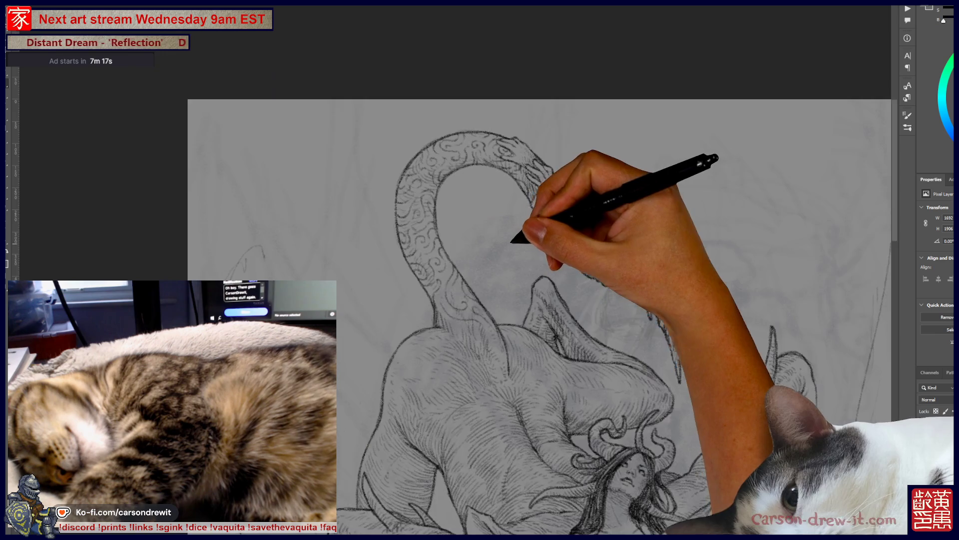
pyautogui.moveTo(579, 340)
pyautogui.mouseDown()
pyautogui.moveTo(614, 339)
pyautogui.moveTo(602, 288)
pyautogui.mouseUp()
pyautogui.moveTo(577, 222); pyautogui.dragTo(587, 247)
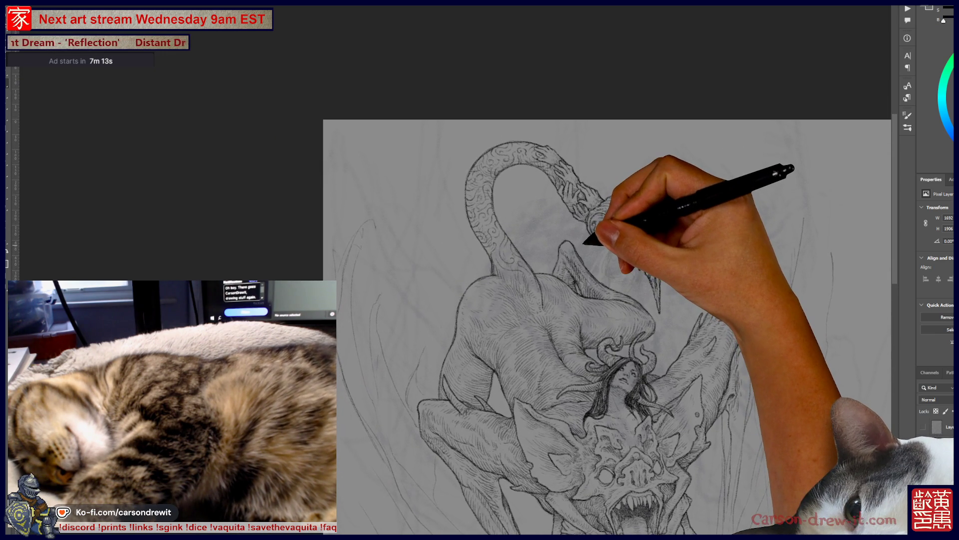
pyautogui.hotkey('ctrl', '+')
pyautogui.hotkey('ctrl', '+')
pyautogui.hotkey('ctrl', '+')
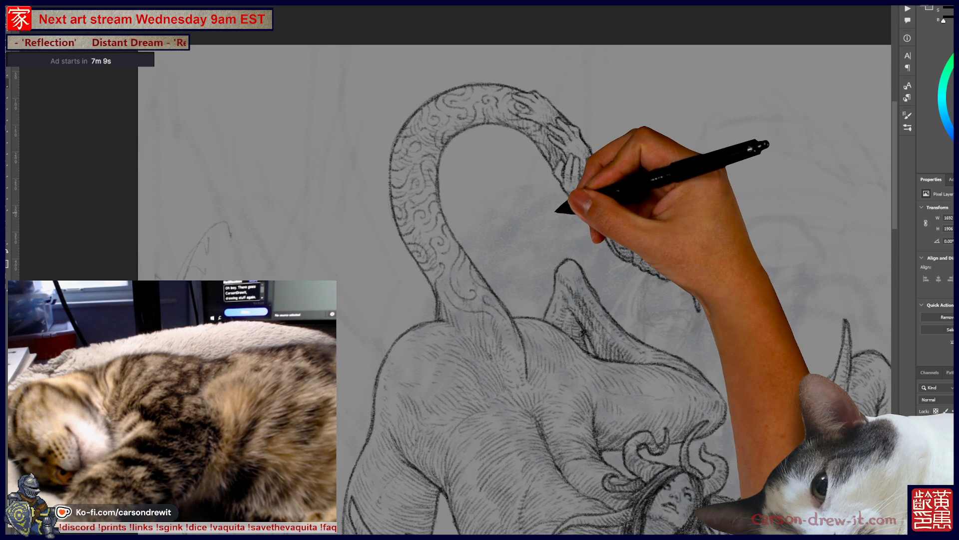
pyautogui.moveTo(553, 215); pyautogui.dragTo(446, 176)
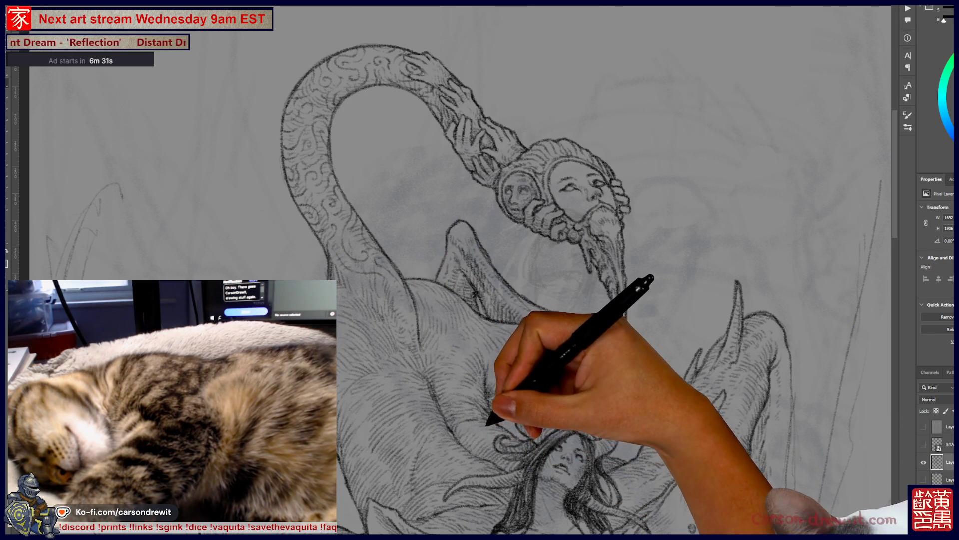
# Scroll the canvas to frame the horned woman and the fanged beast head below her.
pyautogui.scroll(-5, 450, 270)
pyautogui.scroll(-3, 449, 270)
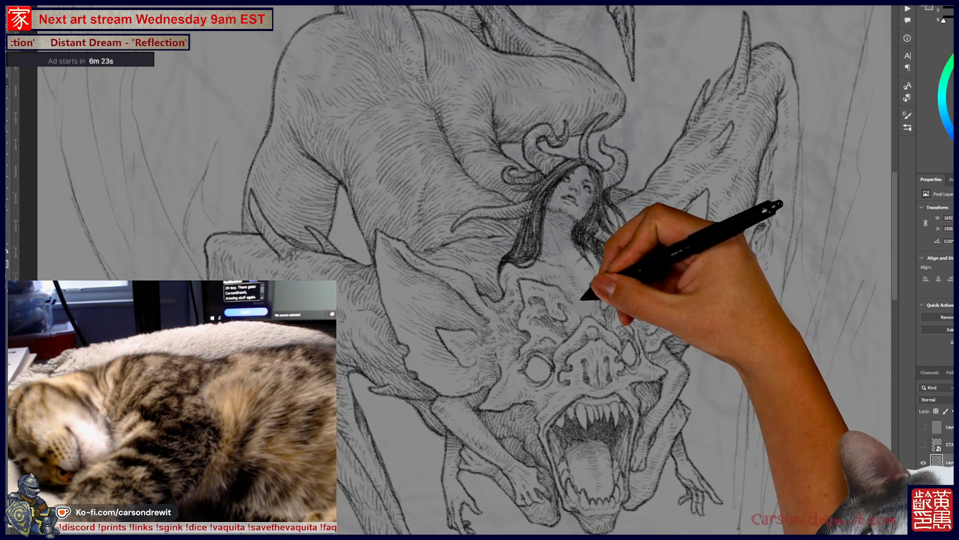
pyautogui.hscroll(-3, 549, 270)
pyautogui.scroll(1, 550, 270)
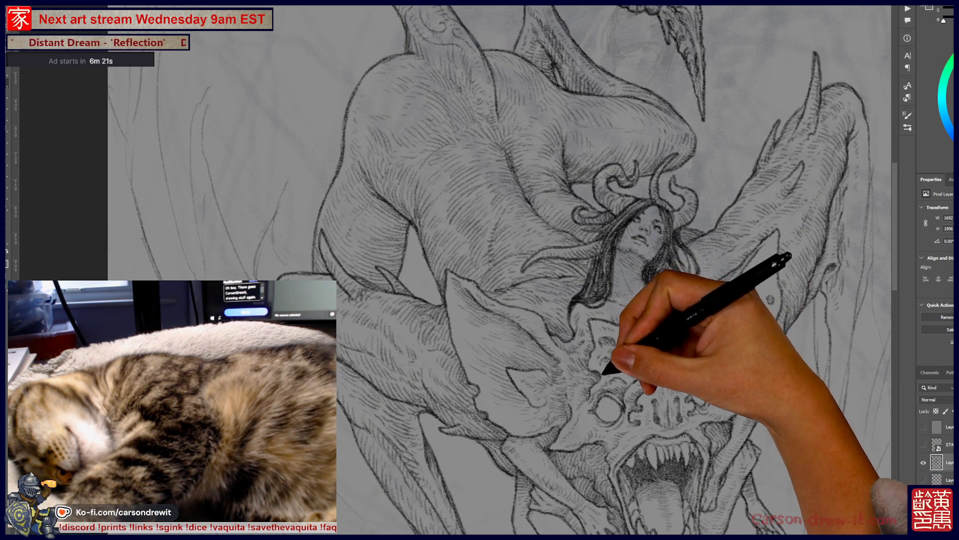
pyautogui.scroll(-4, 550, 270)
pyautogui.hscroll(-1, 550, 270)
pyautogui.scroll(5, 550, 270)
pyautogui.hscroll(2, 549, 270)
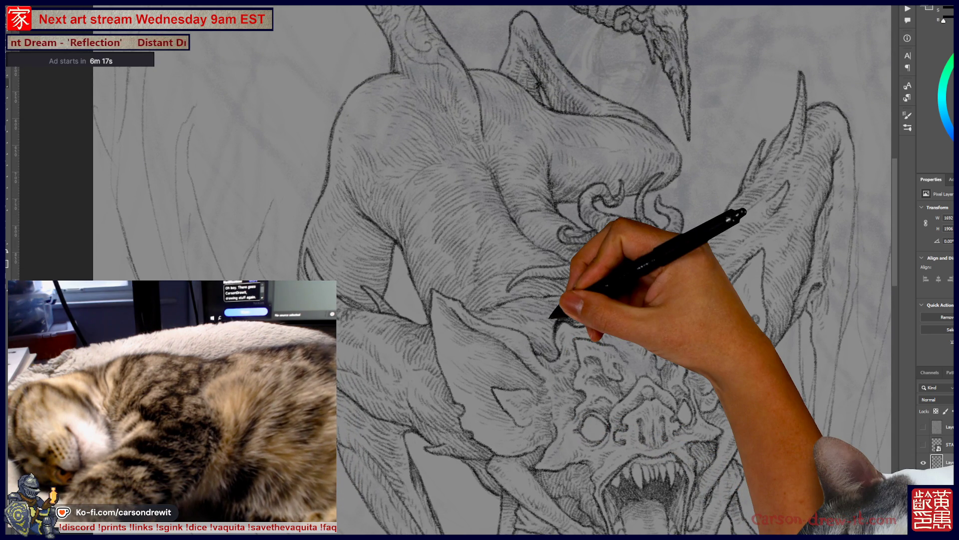
pyautogui.scroll(-5, 549, 270)
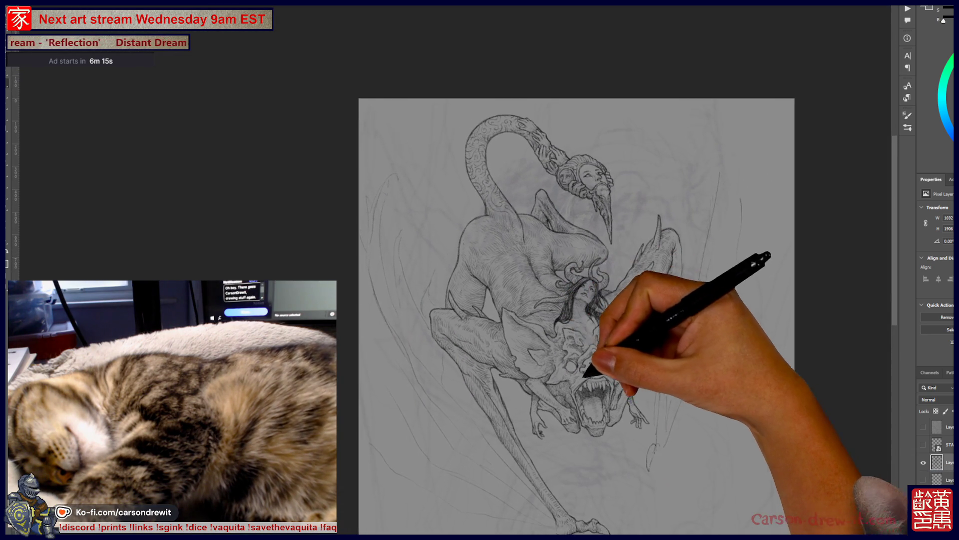
pyautogui.scroll(-3, 580, 280)
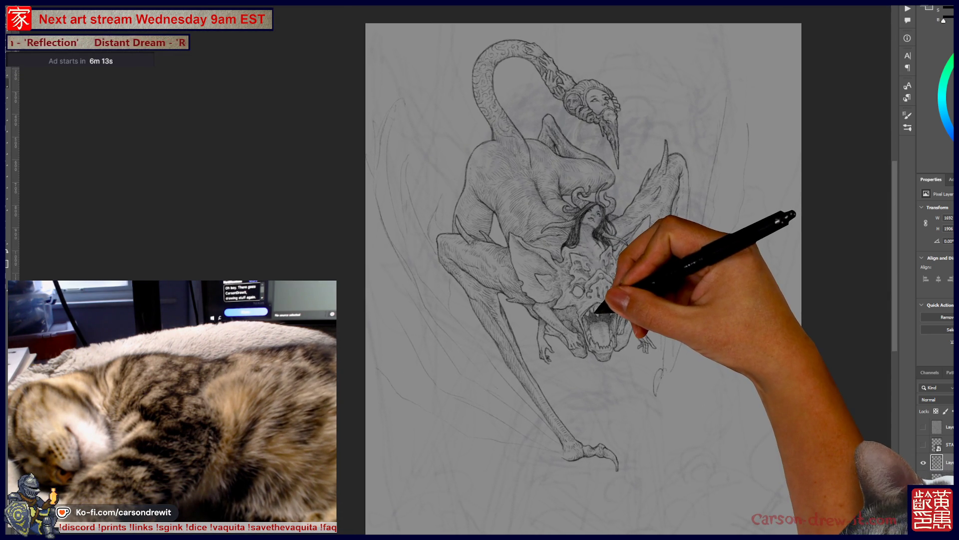
pyautogui.scroll(5, 579, 380)
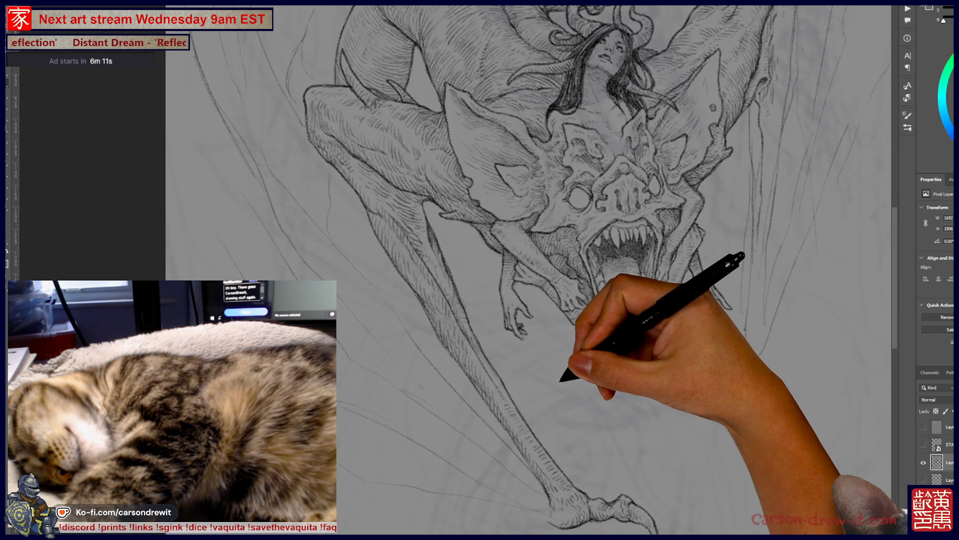
pyautogui.hscroll(-2, 579, 270)
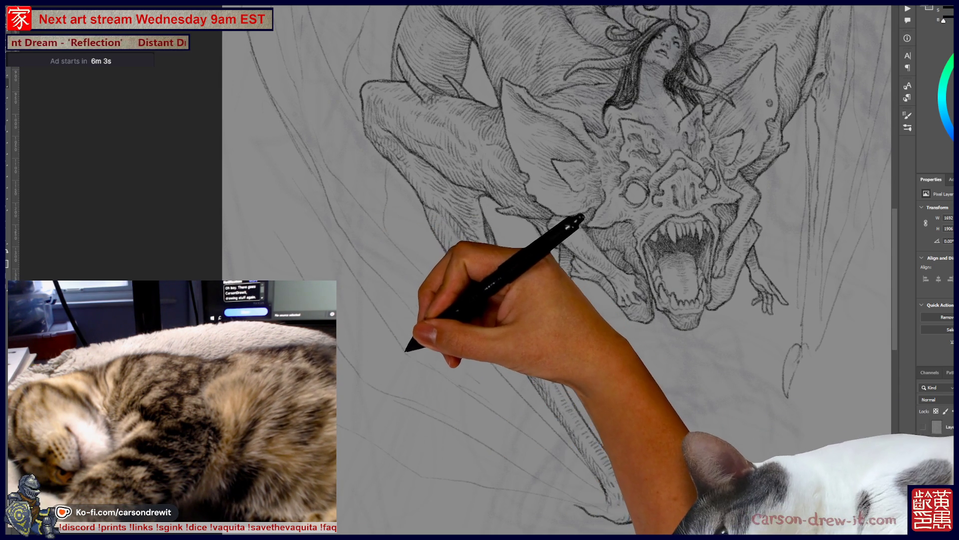
pyautogui.scroll(3, 589, 269)
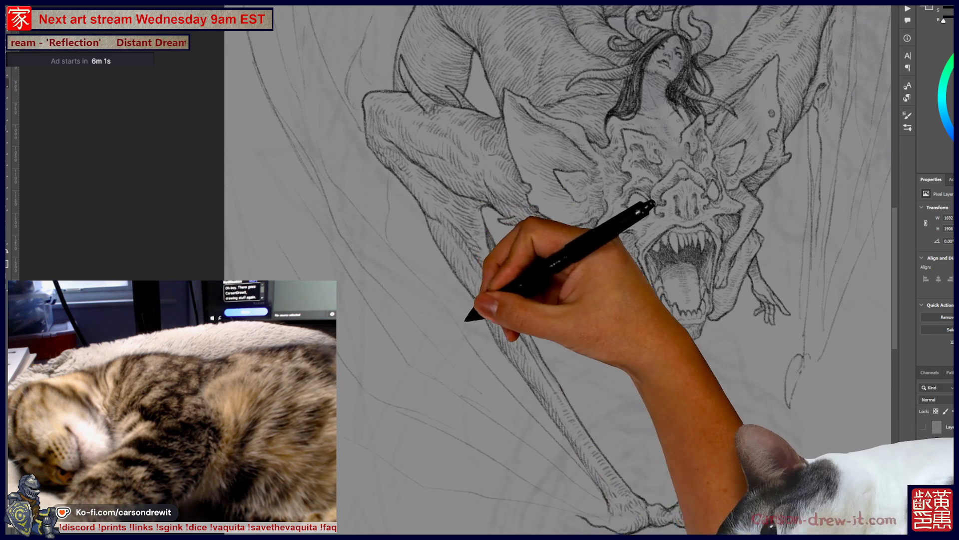
pyautogui.moveTo(532, 422)
pyautogui.mouseDown()
pyautogui.moveTo(568, 461)
pyautogui.moveTo(390, 454)
pyautogui.mouseUp()
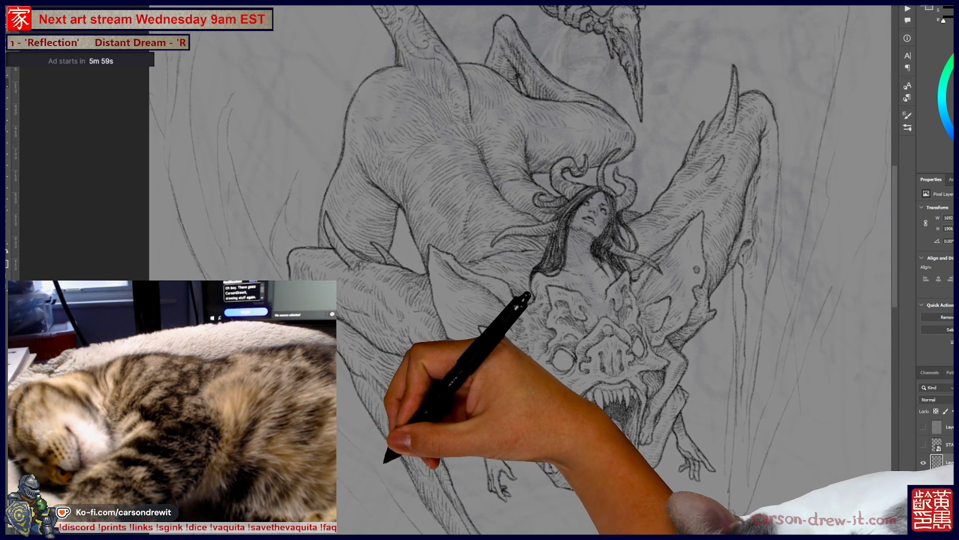
pyautogui.moveTo(529, 295); pyautogui.dragTo(507, 265)
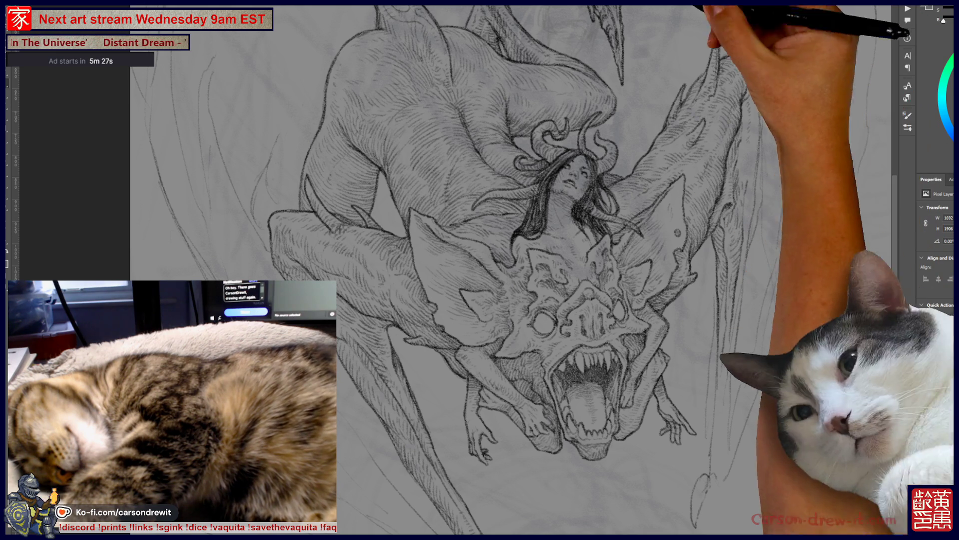
pyautogui.moveTo(719, 339)
pyautogui.mouseDown()
pyautogui.moveTo(718, 407)
pyautogui.moveTo(782, 321)
pyautogui.moveTo(742, 192)
pyautogui.mouseUp()
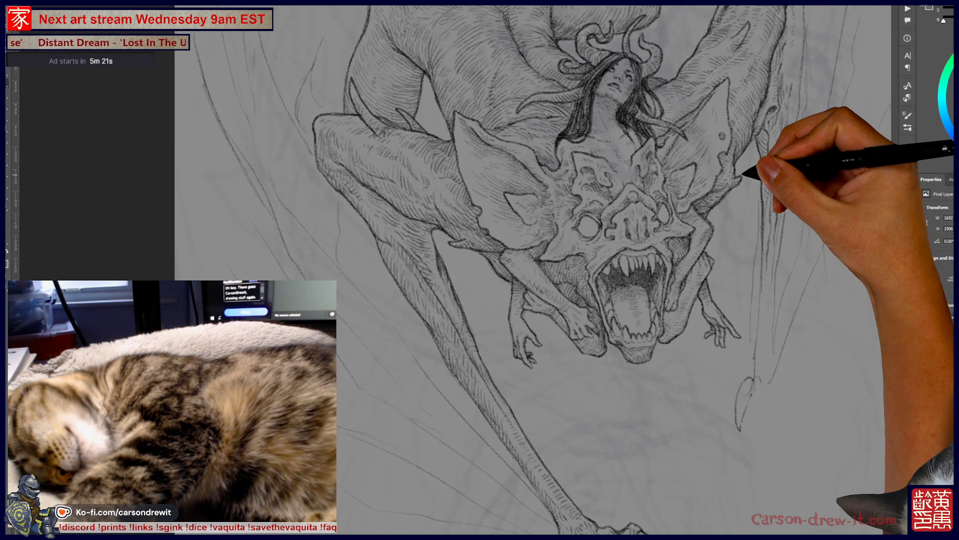
pyautogui.moveTo(687, 413)
pyautogui.mouseDown()
pyautogui.moveTo(721, 349)
pyautogui.moveTo(756, 396)
pyautogui.moveTo(765, 391)
pyautogui.moveTo(732, 380)
pyautogui.mouseUp()
pyautogui.moveTo(682, 369); pyautogui.dragTo(616, 314)
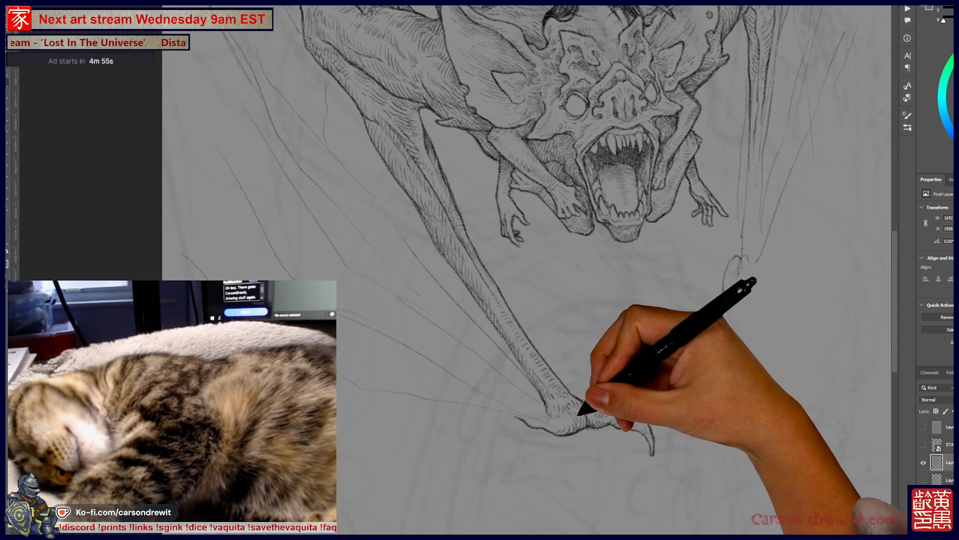
pyautogui.moveTo(499, 250)
pyautogui.mouseDown()
pyautogui.moveTo(465, 404)
pyautogui.moveTo(492, 426)
pyautogui.moveTo(508, 459)
pyautogui.moveTo(571, 473)
pyautogui.moveTo(477, 287)
pyautogui.moveTo(410, 399)
pyautogui.mouseUp()
pyautogui.moveTo(522, 414)
pyautogui.mouseDown()
pyautogui.moveTo(492, 392)
pyautogui.moveTo(606, 343)
pyautogui.moveTo(642, 339)
pyautogui.moveTo(698, 302)
pyautogui.mouseUp()
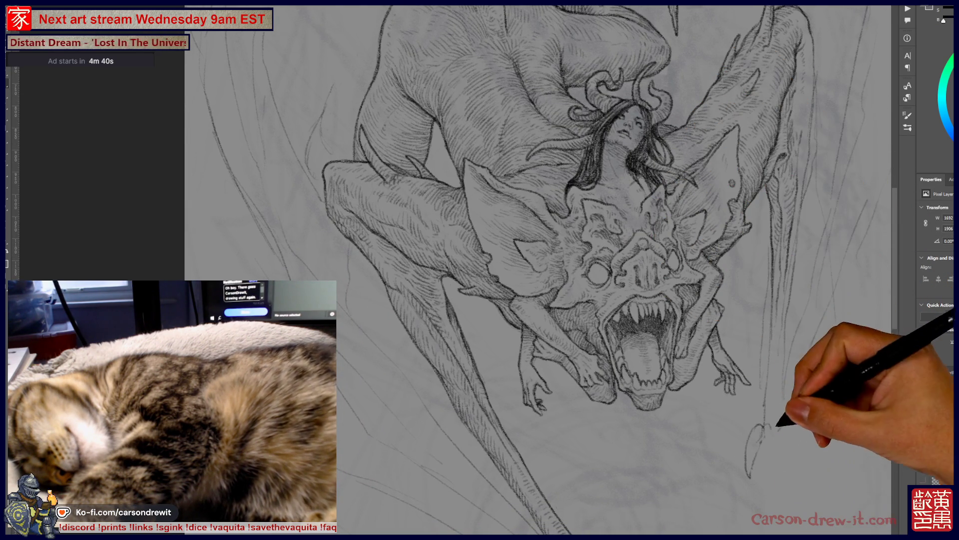
pyautogui.moveTo(760, 422)
pyautogui.mouseDown()
pyautogui.moveTo(729, 343)
pyautogui.moveTo(743, 364)
pyautogui.mouseUp()
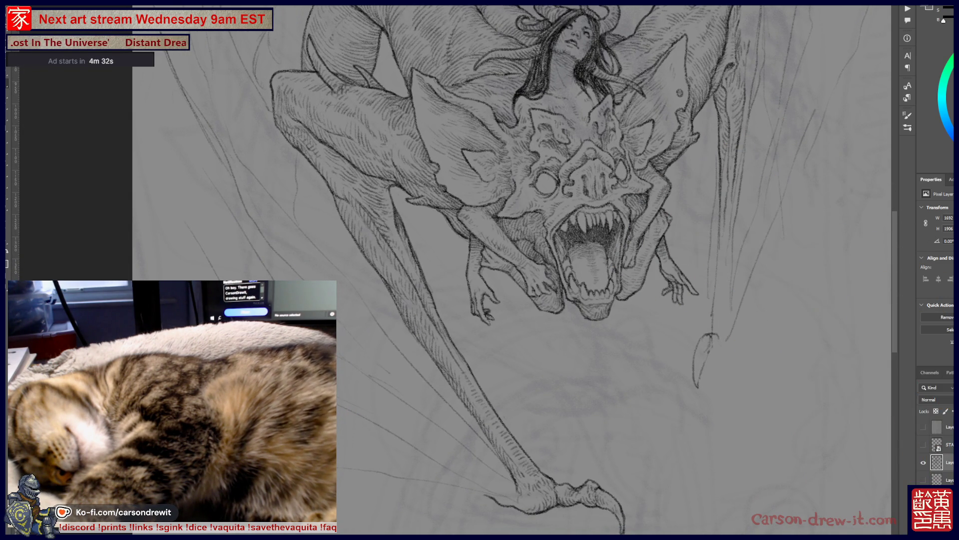
# Hatch inside the hanging hooked claw and extend its stalk upward toward the top.
pyautogui.scroll(2, 480, 270)
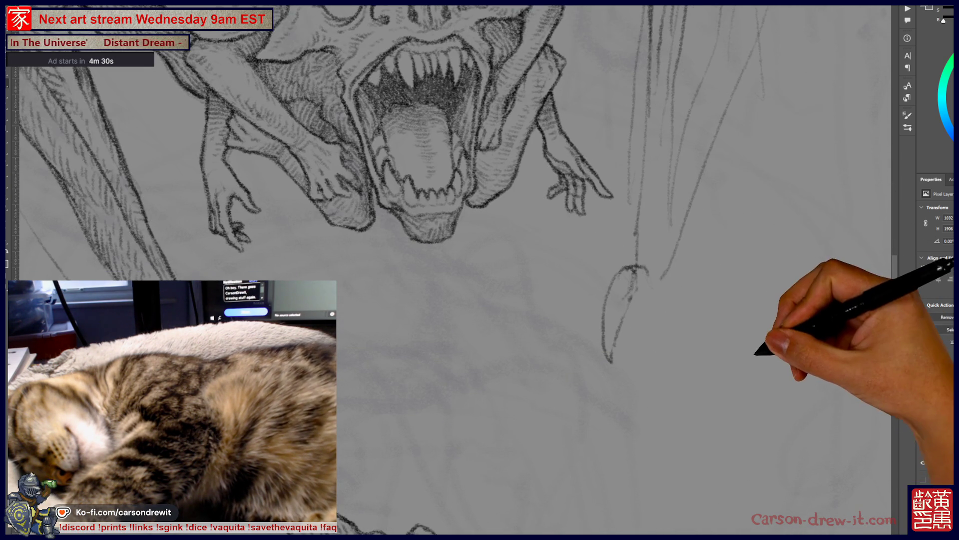
pyautogui.scroll(-1, 479, 270)
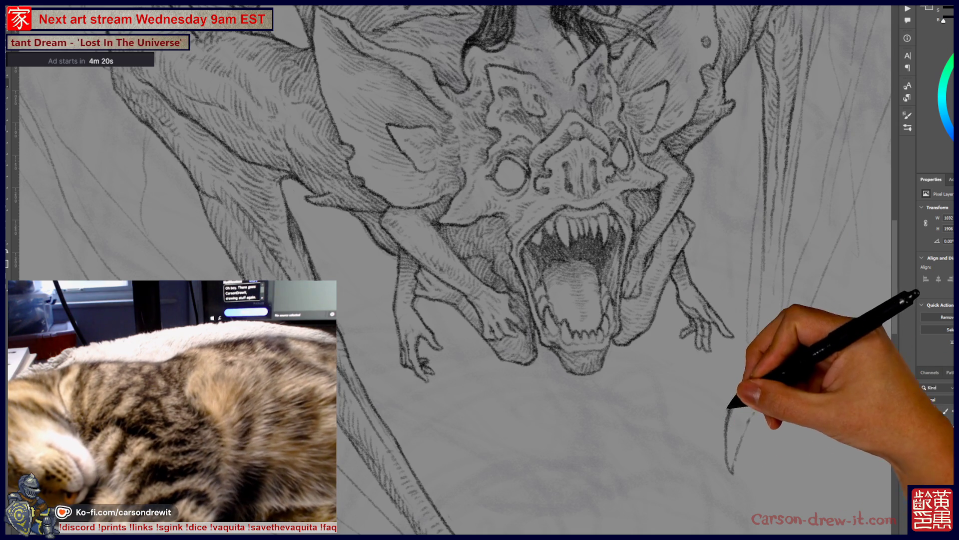
pyautogui.scroll(-5, 449, 270)
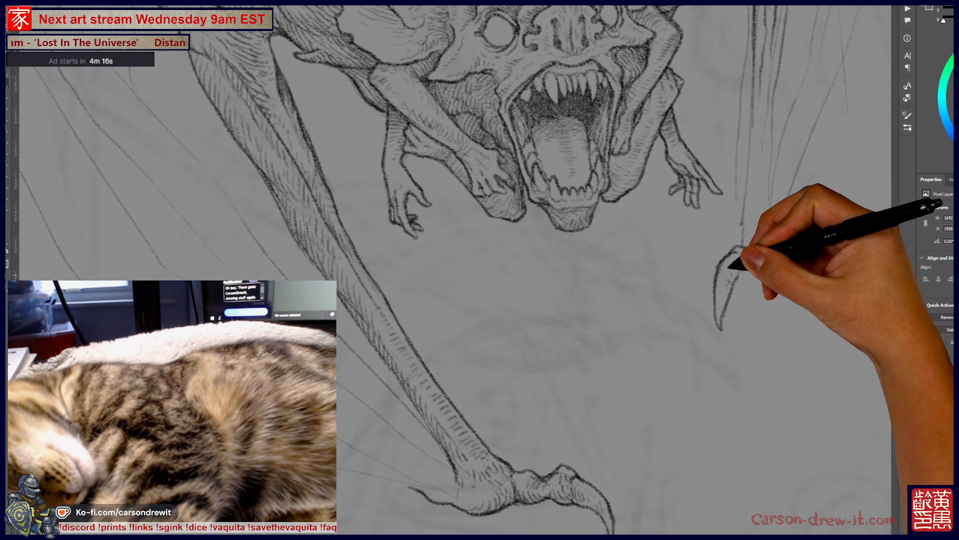
pyautogui.moveTo(734, 255); pyautogui.dragTo(725, 322)
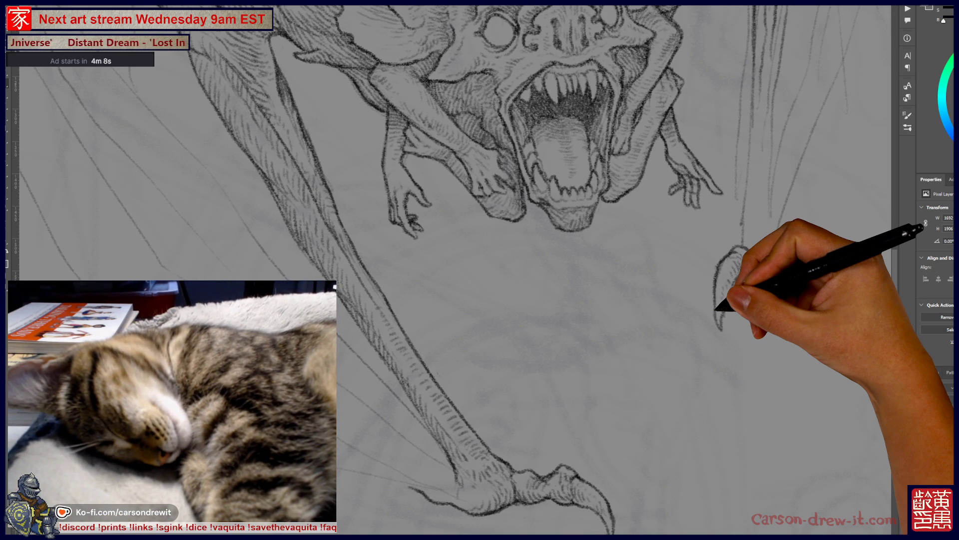
pyautogui.moveTo(775, 372)
pyautogui.mouseDown()
pyautogui.moveTo(761, 343)
pyautogui.moveTo(725, 381)
pyautogui.mouseUp()
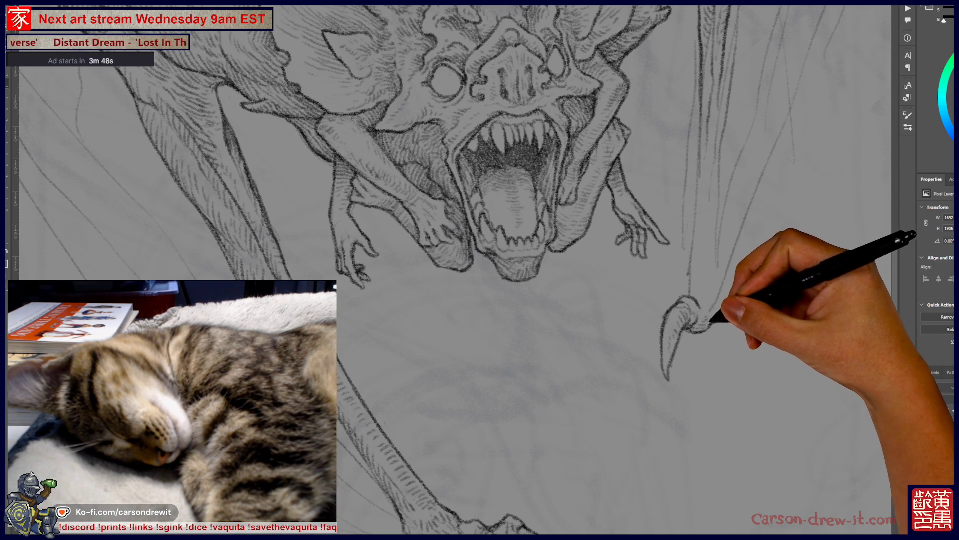
pyautogui.moveTo(499, 150); pyautogui.dragTo(452, 275)
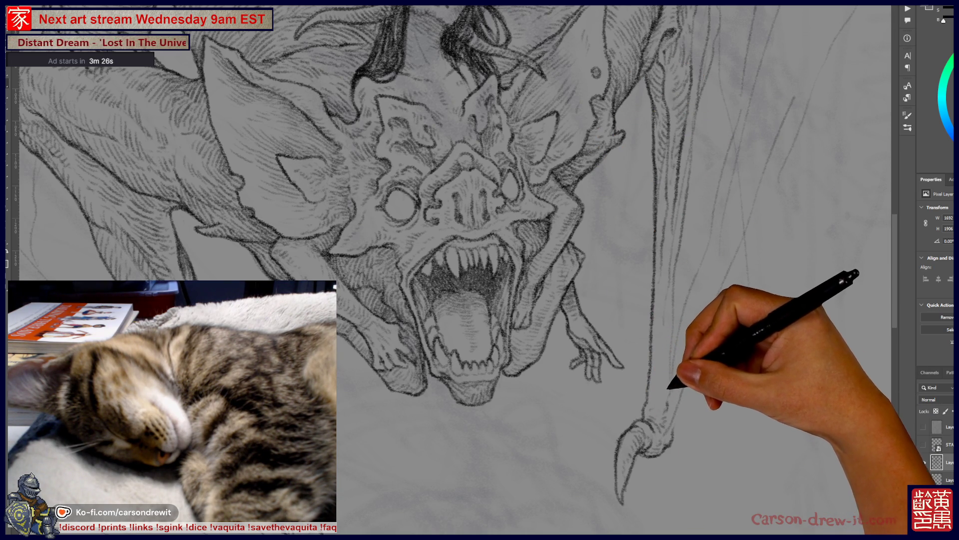
pyautogui.scroll(-5, 480, 269)
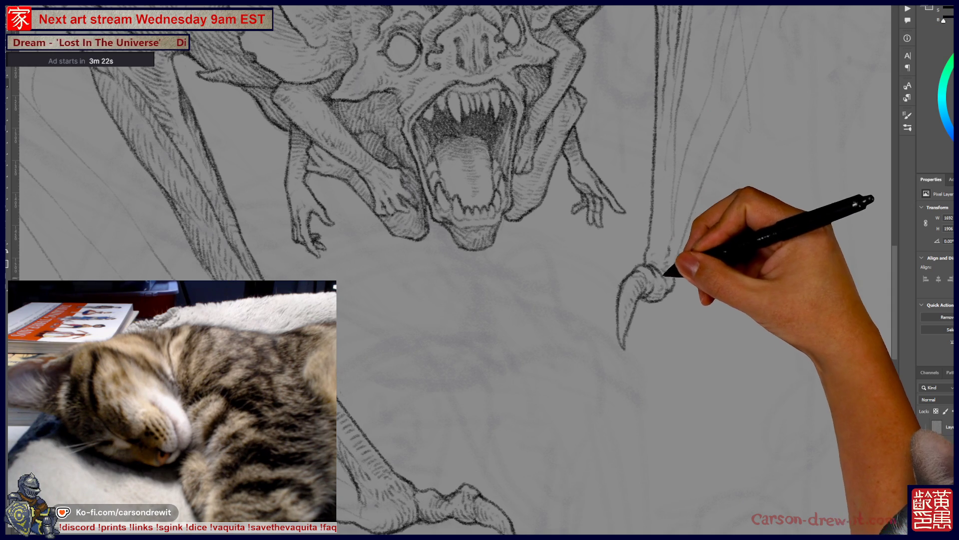
# Create a new empty layer with Ctrl+Shift+Alt+N for the next sketching pass.
pyautogui.scroll(4, 479, 270)
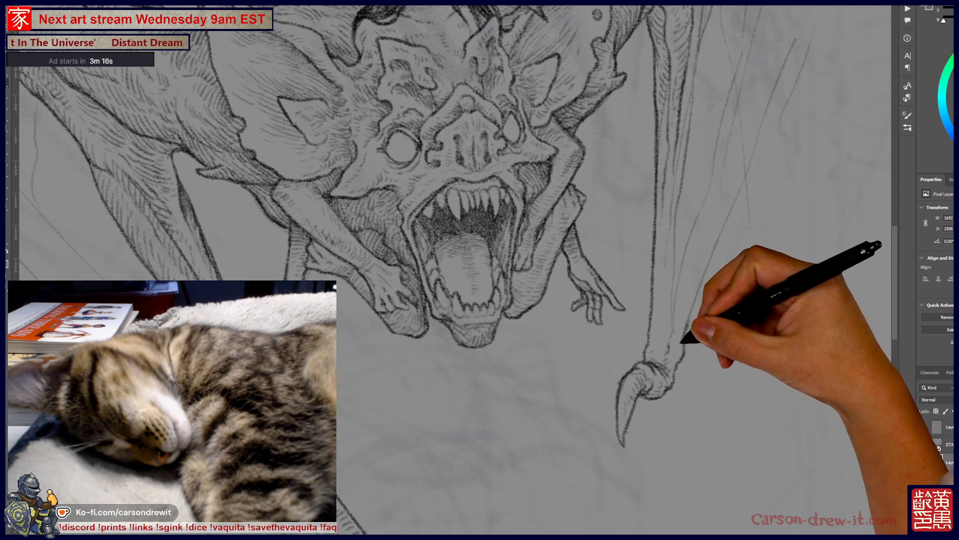
pyautogui.scroll(4, 480, 270)
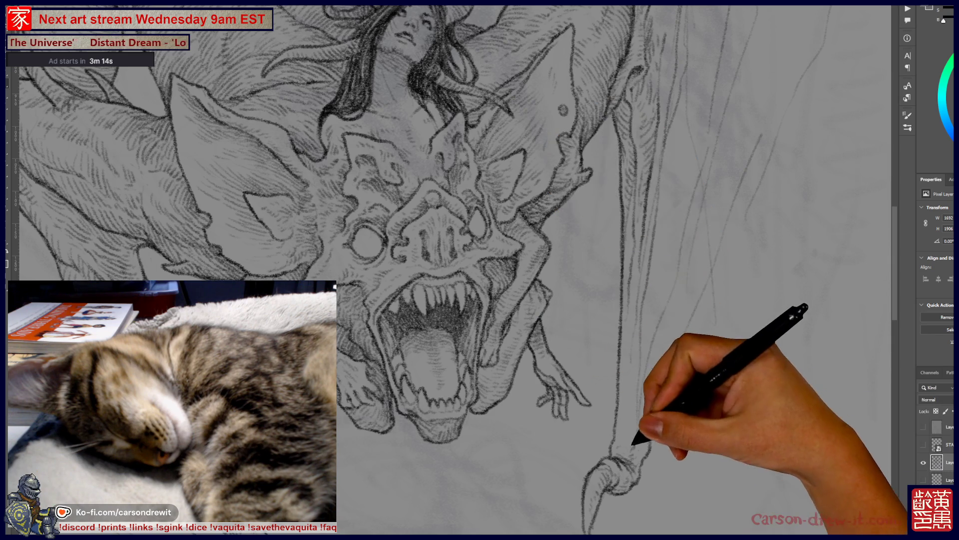
pyautogui.hotkey('ctrl', 'shift', 'alt', 'n')
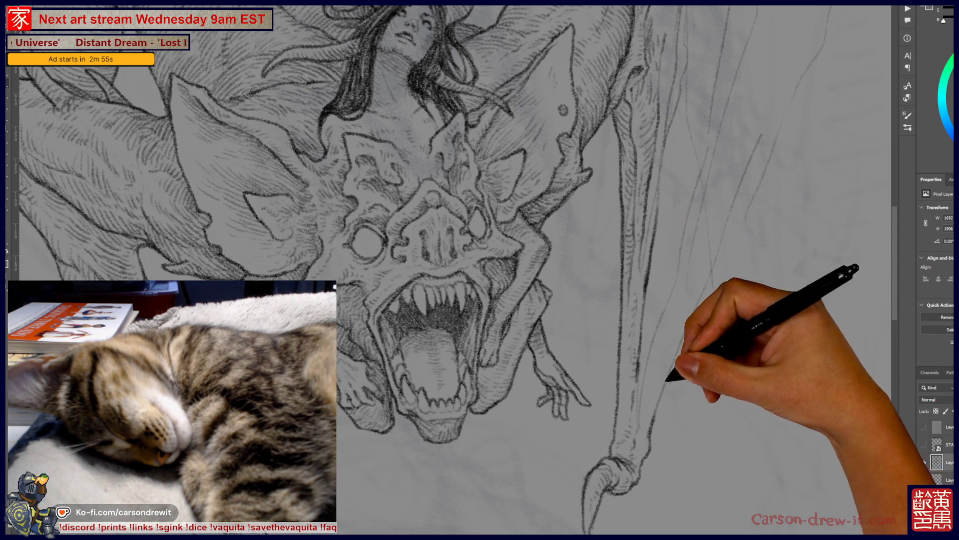
pyautogui.hotkey('ctrl', '-')
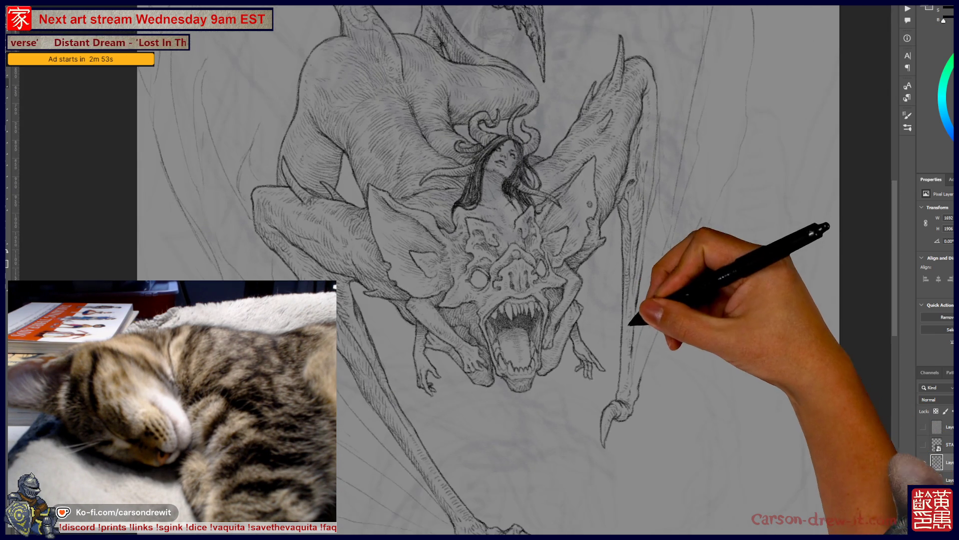
pyautogui.moveTo(549, 280); pyautogui.dragTo(607, 305)
pyautogui.moveTo(722, 372); pyautogui.dragTo(760, 320)
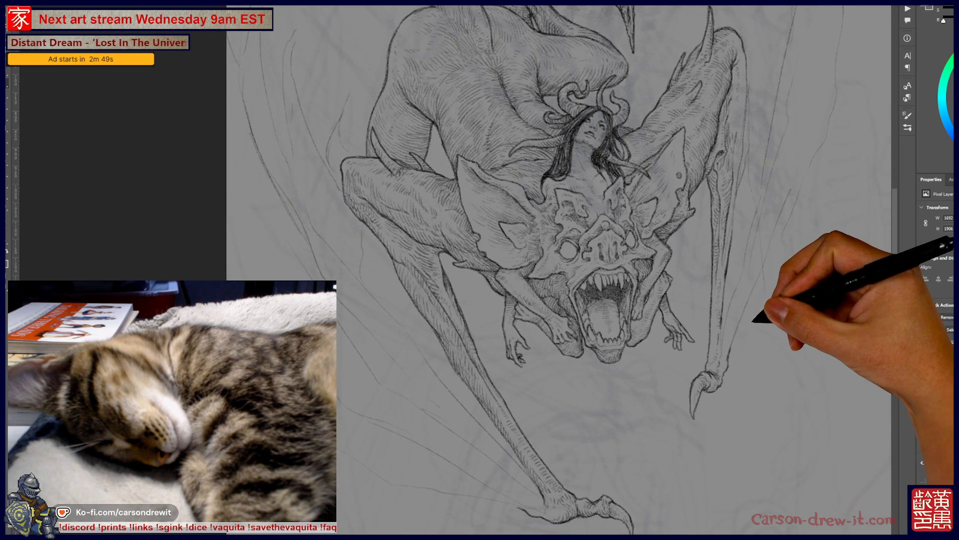
pyautogui.scroll(2, 760, 320)
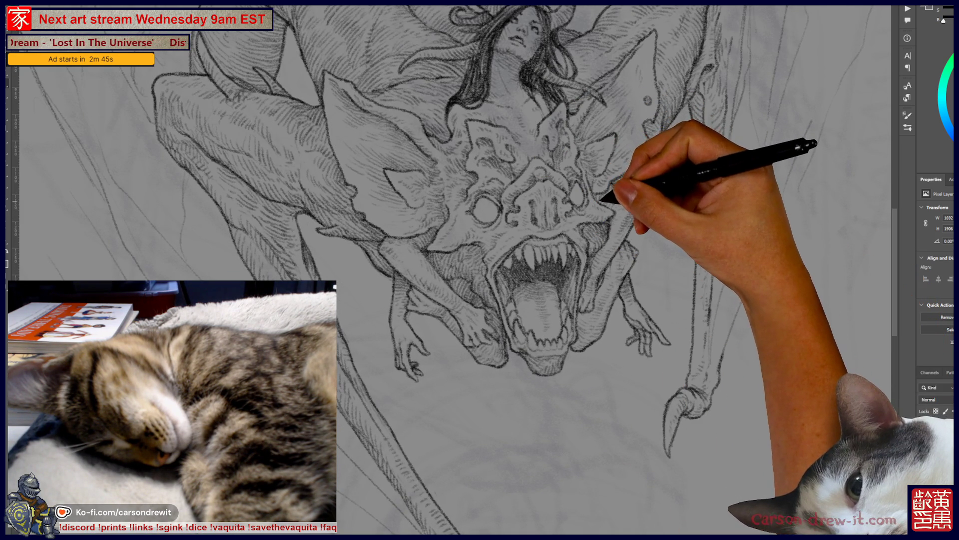
pyautogui.moveTo(593, 302)
pyautogui.mouseDown()
pyautogui.moveTo(545, 349)
pyautogui.moveTo(542, 372)
pyautogui.mouseUp()
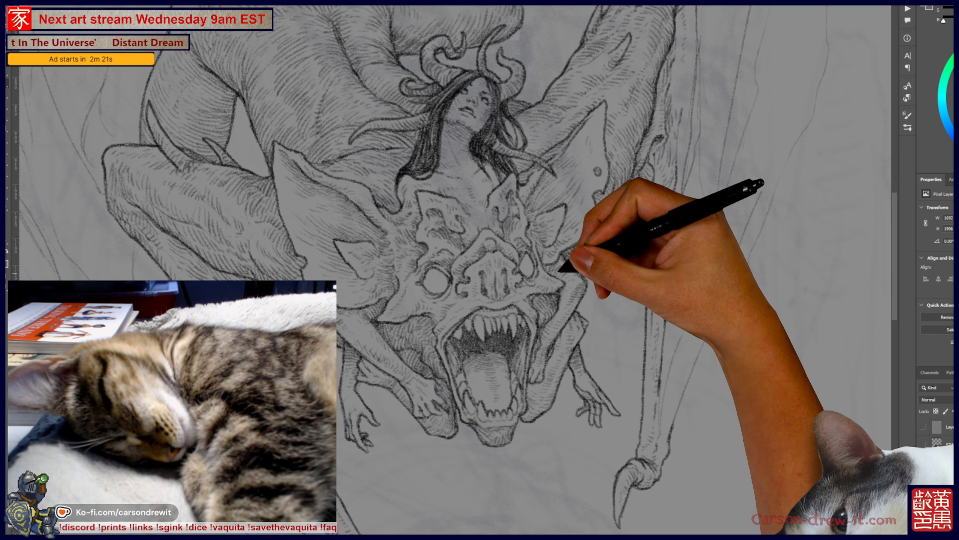
pyautogui.hotkey('ctrl', '-')
pyautogui.moveTo(418, 417); pyautogui.dragTo(460, 359)
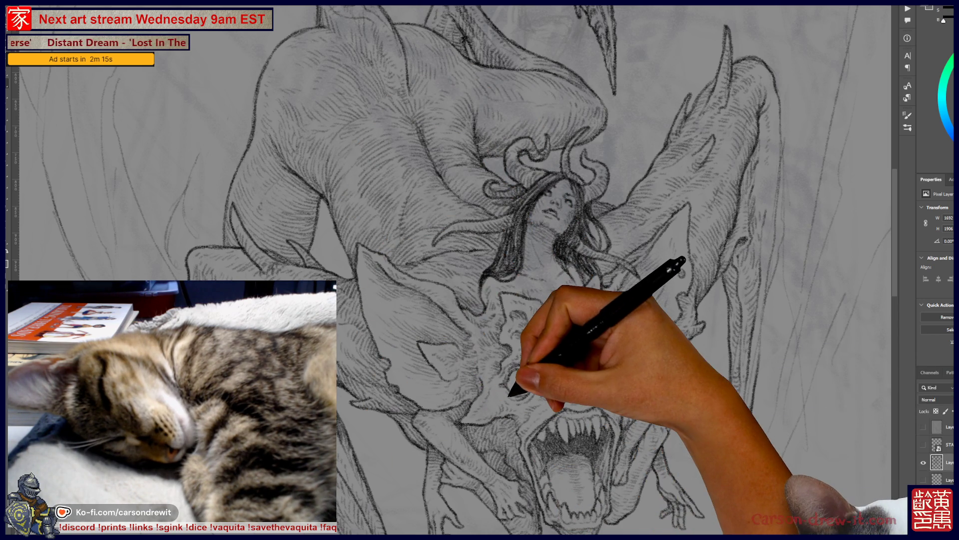
pyautogui.hotkey('ctrl', '-')
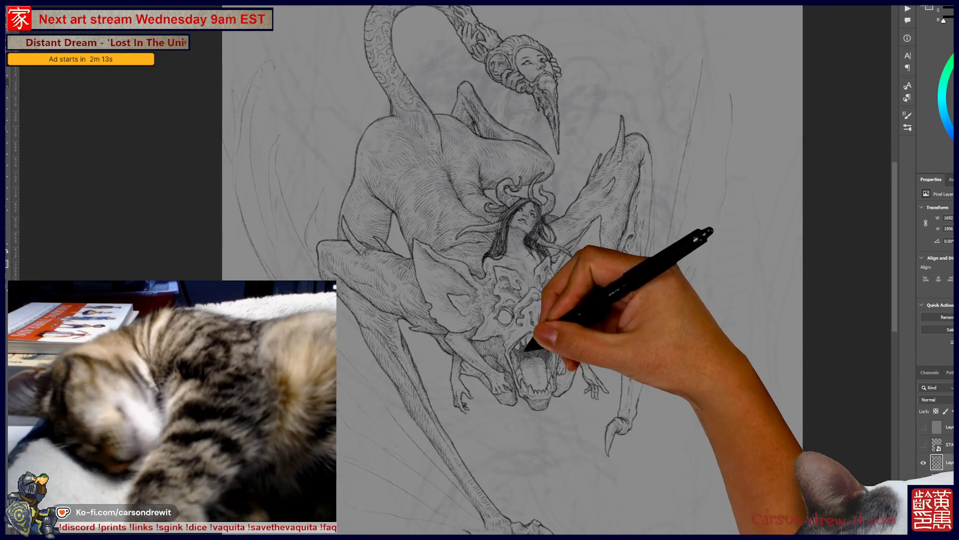
pyautogui.moveTo(500, 250); pyautogui.dragTo(469, 302)
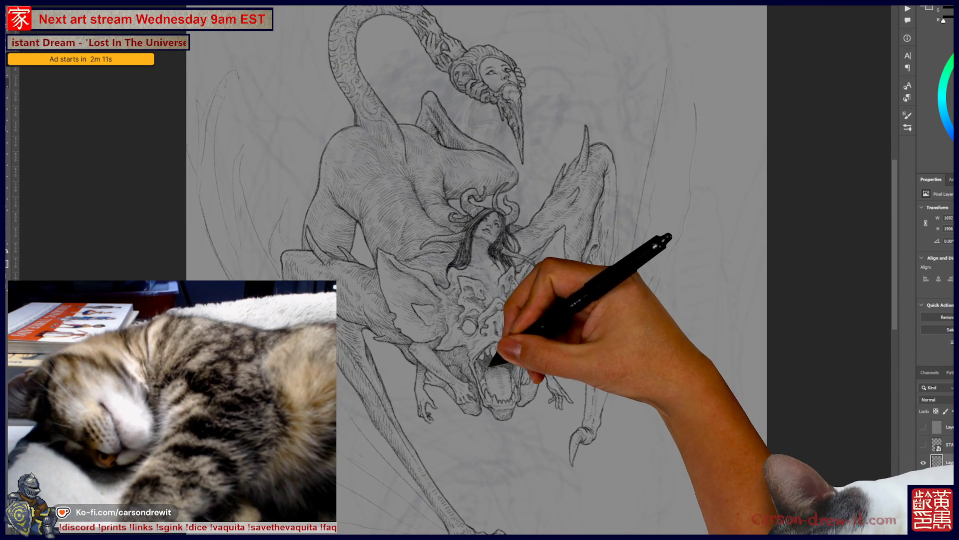
pyautogui.hotkey('ctrl', '-')
pyautogui.hotkey('ctrl', '+')
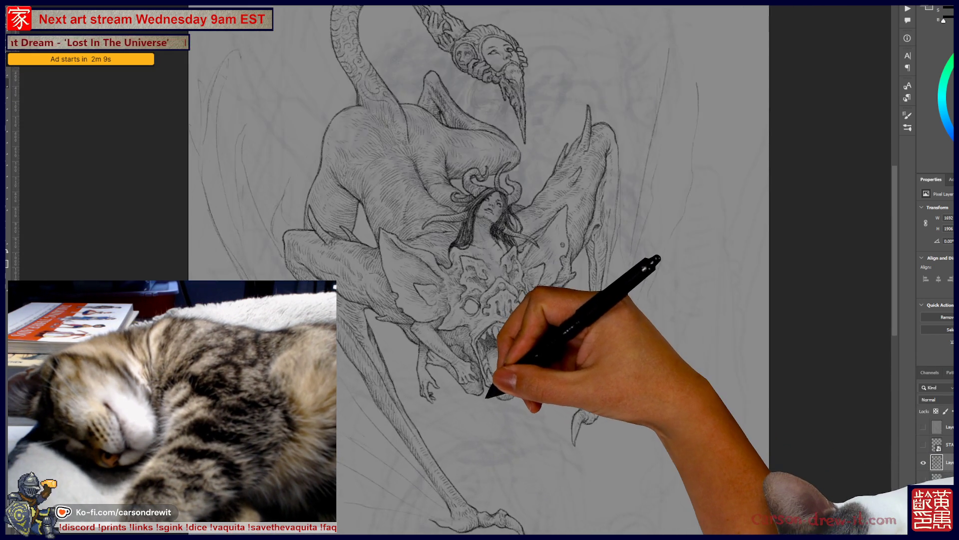
pyautogui.hotkey('ctrl', '+')
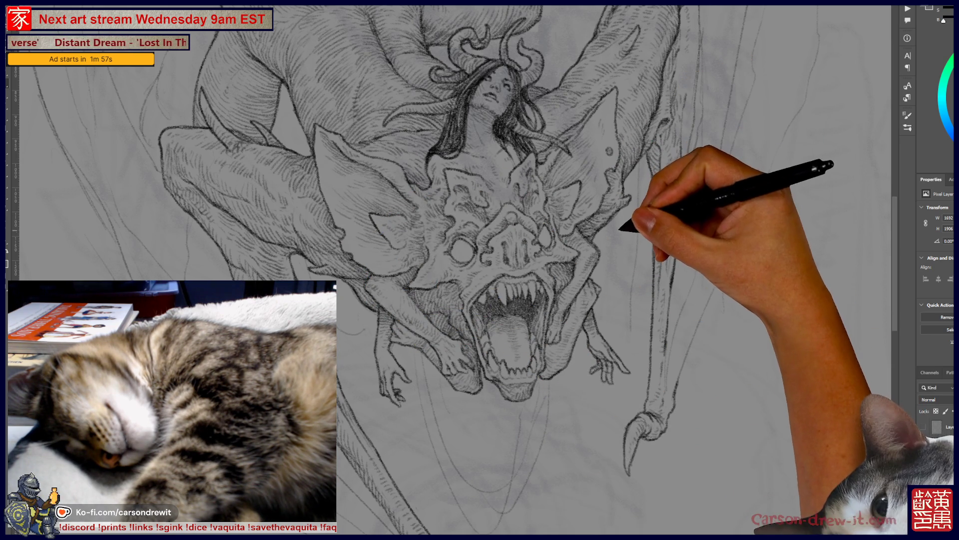
pyautogui.press('ctrl')
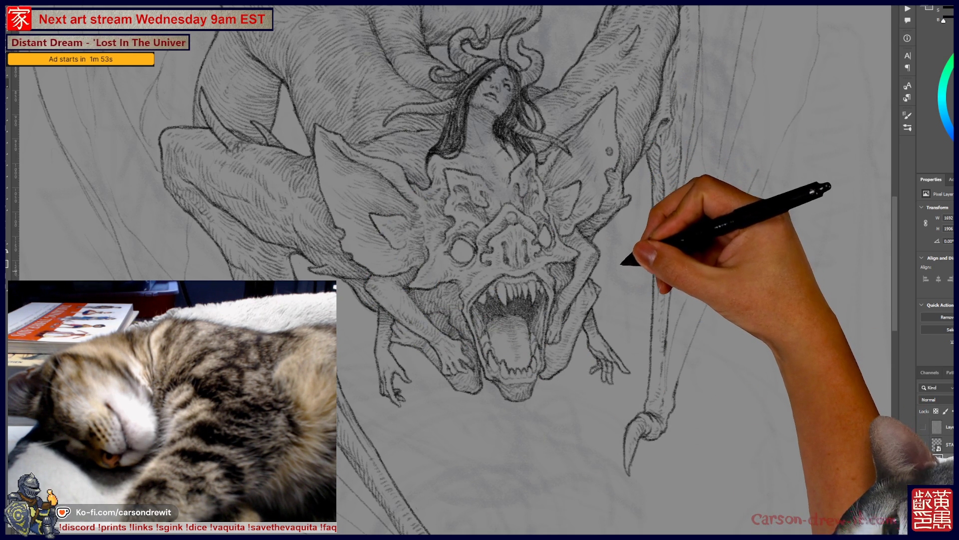
pyautogui.moveTo(621, 60)
pyautogui.mouseDown()
pyautogui.moveTo(552, 306)
pyautogui.moveTo(602, 248)
pyautogui.mouseUp()
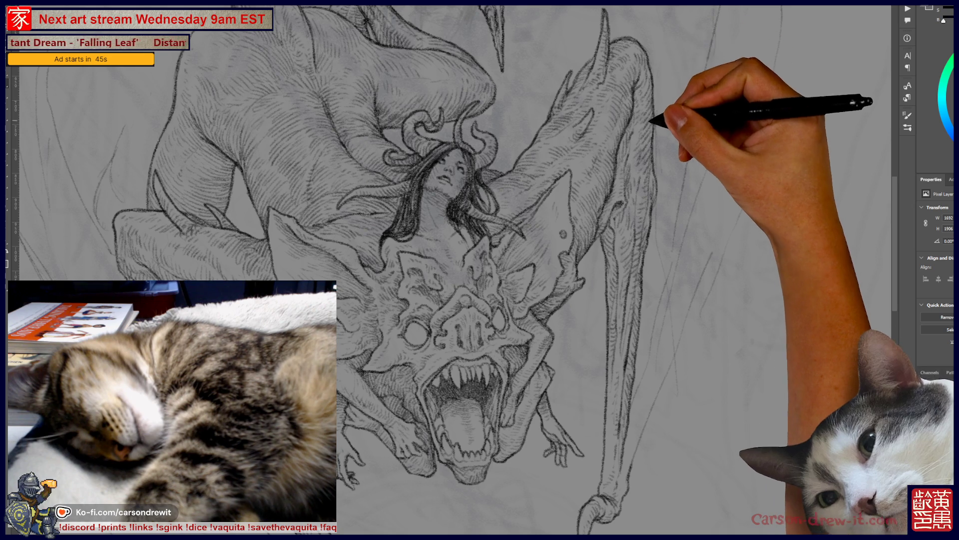
pyautogui.press('ctrl')
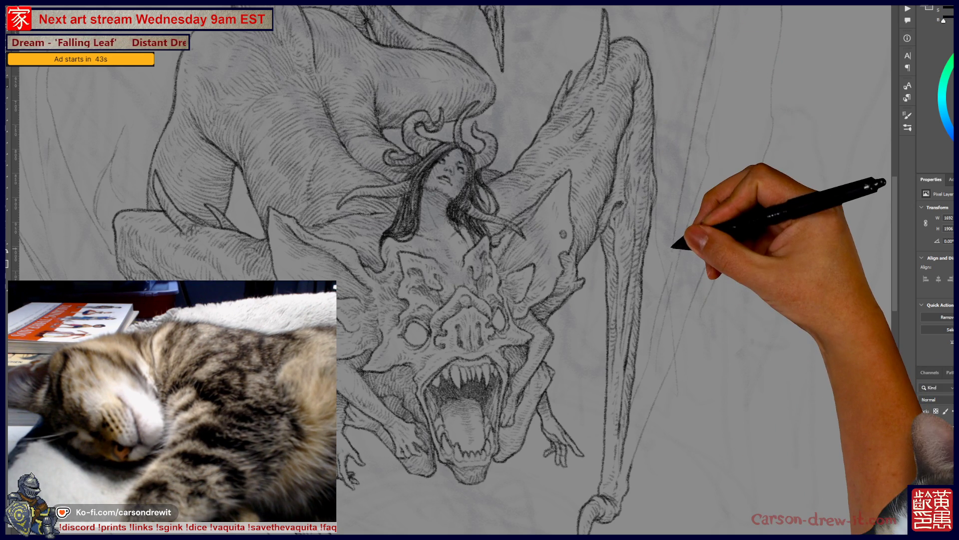
pyautogui.hotkey('ctrl', '-')
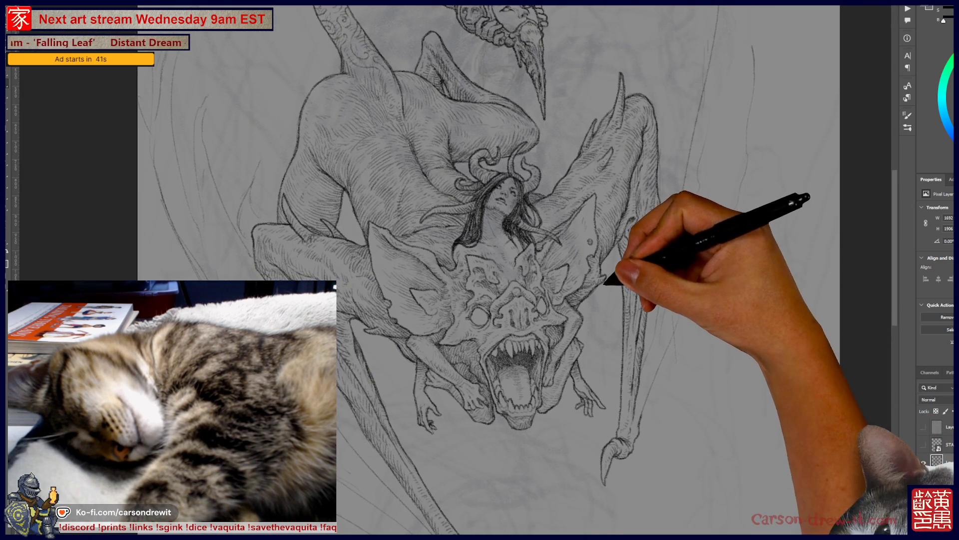
pyautogui.scroll(2, 450, 270)
pyautogui.moveTo(647, 344)
pyautogui.mouseDown()
pyautogui.moveTo(739, 311)
pyautogui.moveTo(751, 282)
pyautogui.mouseUp()
pyautogui.scroll(2, 689, 289)
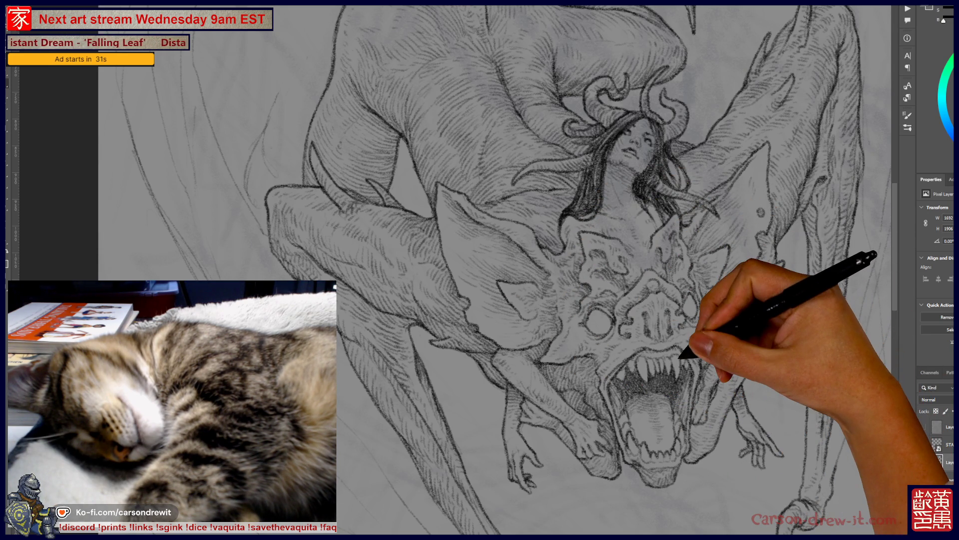
pyautogui.hotkey('ctrl', '0')
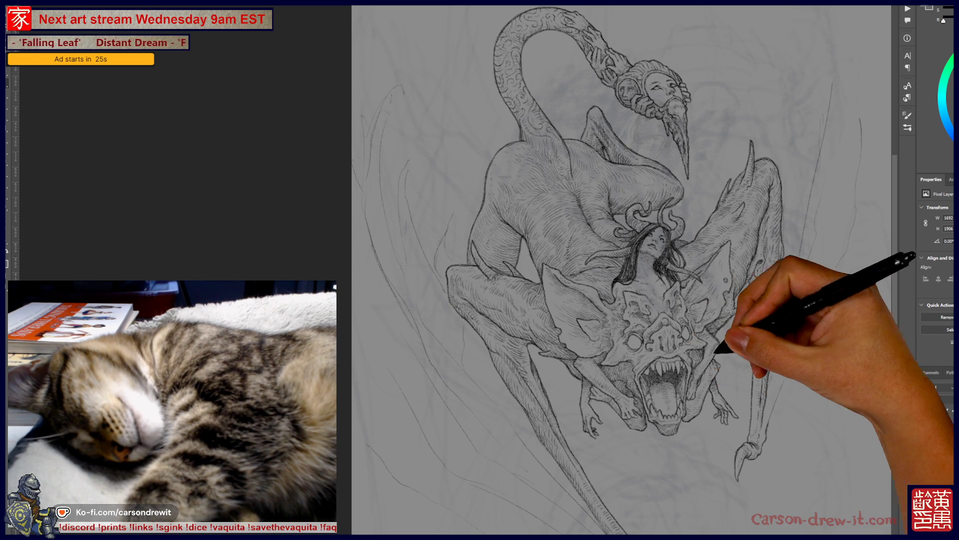
pyautogui.scroll(1, 672, 367)
pyautogui.moveTo(672, 367); pyautogui.dragTo(587, 365)
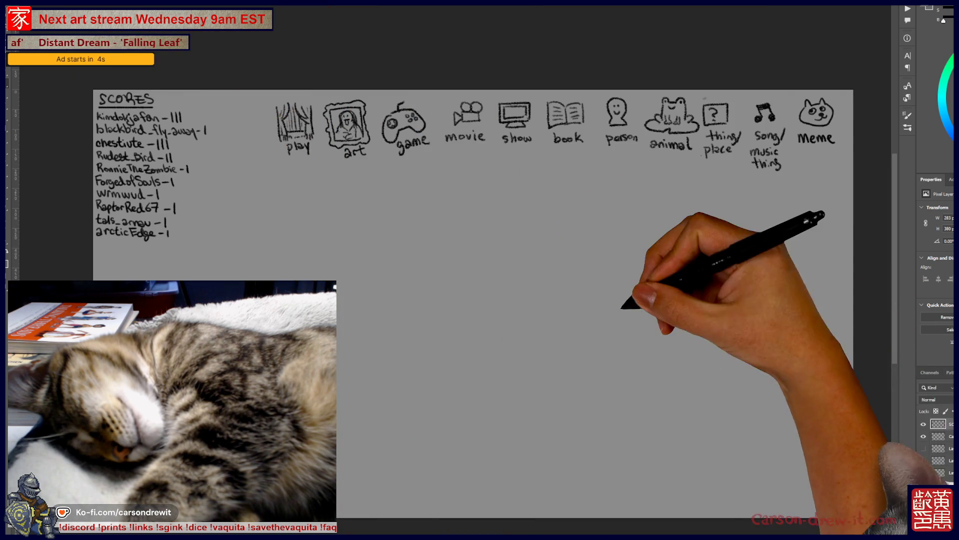
# Switch to the SCORES game board and select the third layer in the Layers panel.
pyautogui.press('F5')
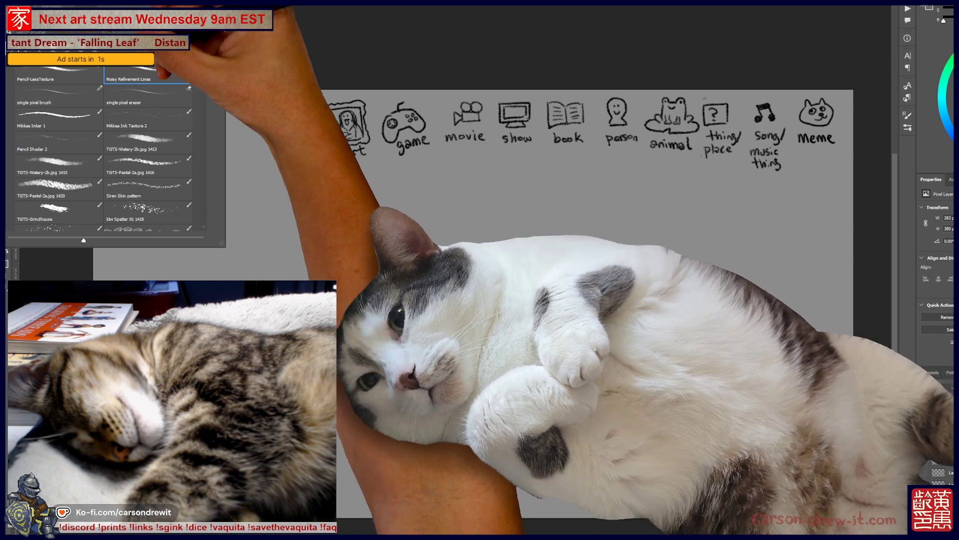
pyautogui.press('F5')
pyautogui.click(940, 449)
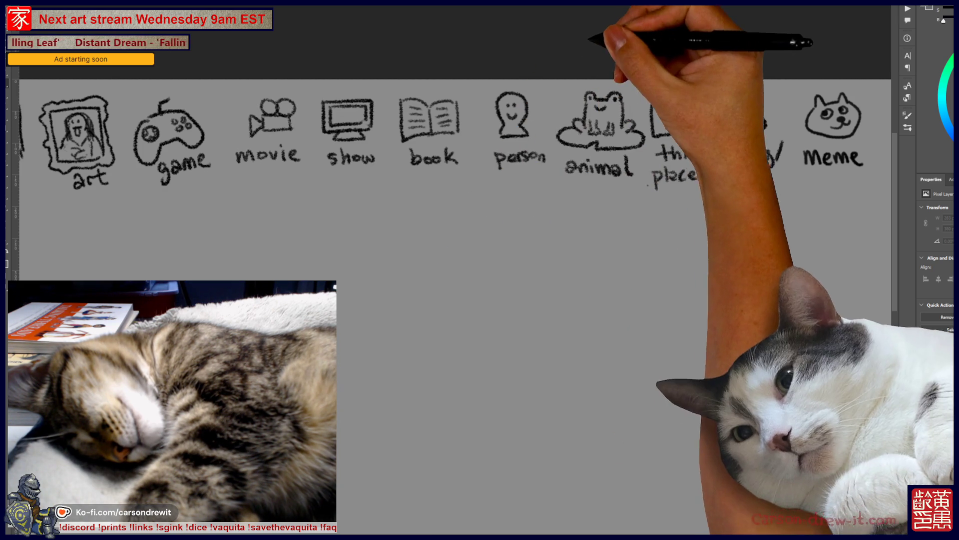
# Circle the 'thing/place' category and draw five blank answer dashes.
pyautogui.moveTo(689, 93); pyautogui.dragTo(650, 95)
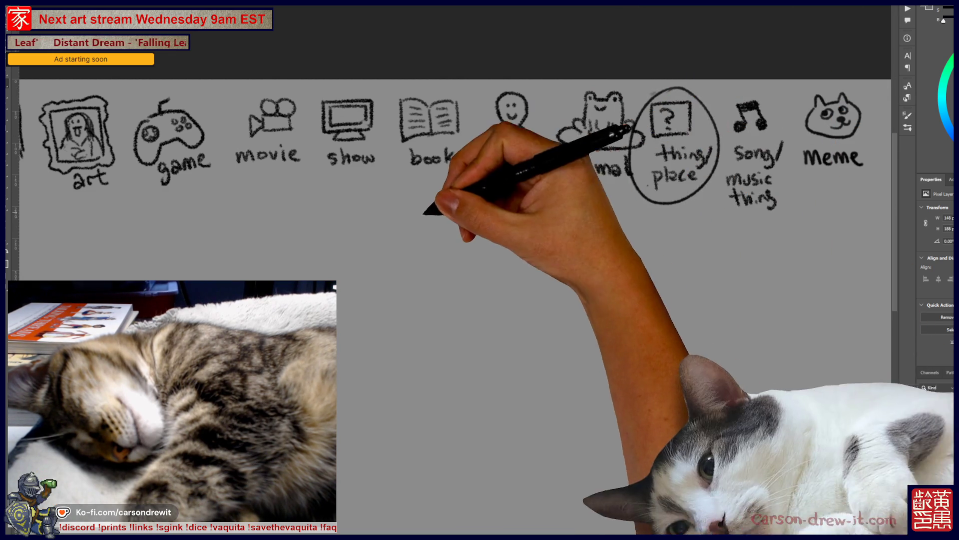
pyautogui.moveTo(313, 227); pyautogui.dragTo(672, 242)
pyautogui.moveTo(577, 359); pyautogui.dragTo(628, 267)
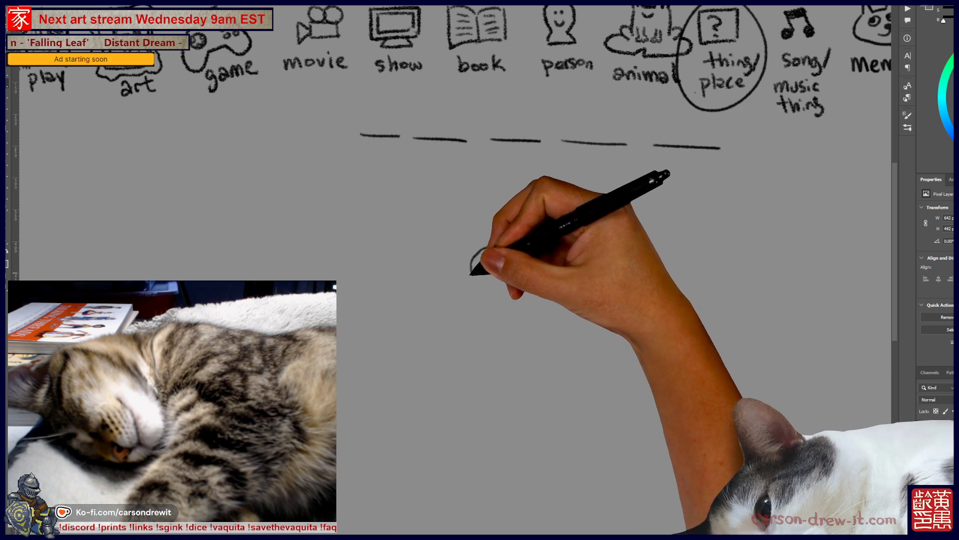
# Sketch a woolly sheep with crossed-out X eyes below the answer dashes.
pyautogui.moveTo(472, 291); pyautogui.dragTo(480, 296)
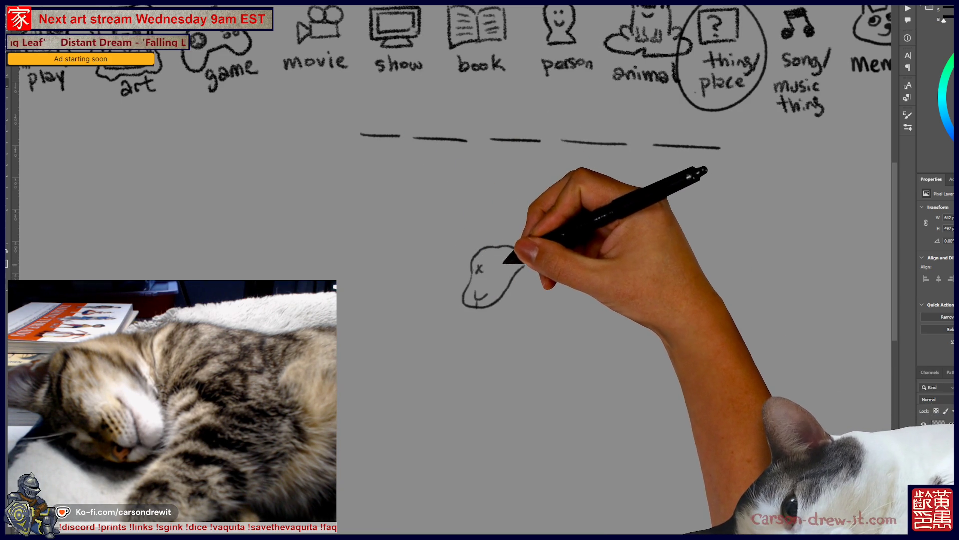
pyautogui.moveTo(525, 254); pyautogui.dragTo(536, 254)
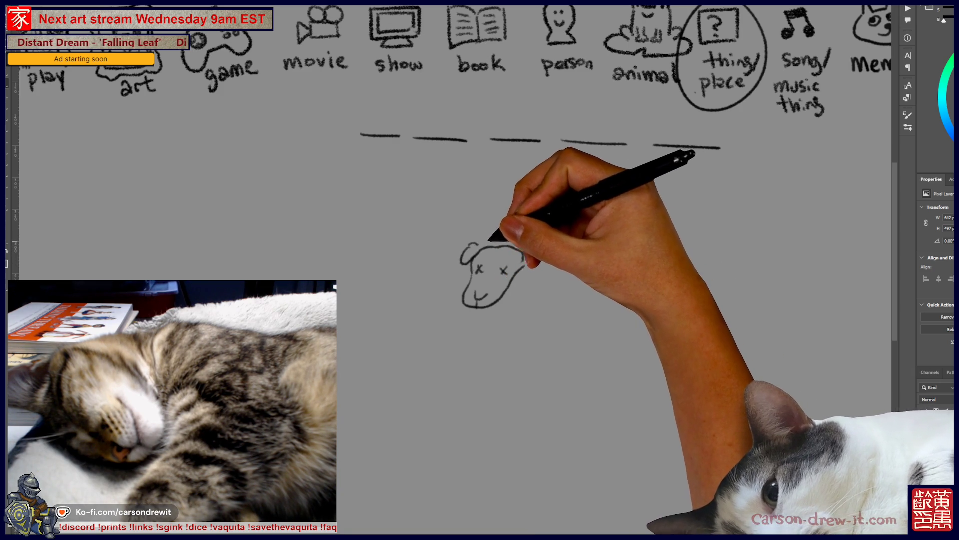
pyautogui.moveTo(470, 235)
pyautogui.mouseDown()
pyautogui.moveTo(514, 219)
pyautogui.moveTo(549, 229)
pyautogui.moveTo(557, 245)
pyautogui.mouseUp()
pyautogui.moveTo(443, 240)
pyautogui.mouseDown()
pyautogui.moveTo(454, 272)
pyautogui.moveTo(542, 279)
pyautogui.moveTo(552, 268)
pyautogui.mouseUp()
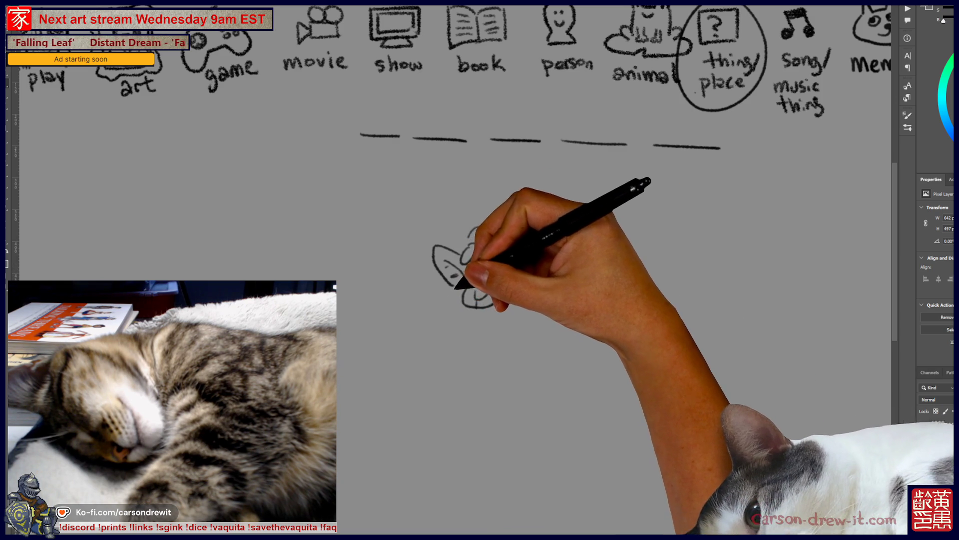
pyautogui.moveTo(463, 276)
pyautogui.mouseDown()
pyautogui.moveTo(392, 353)
pyautogui.moveTo(473, 371)
pyautogui.mouseUp()
pyautogui.moveTo(500, 266); pyautogui.dragTo(517, 301)
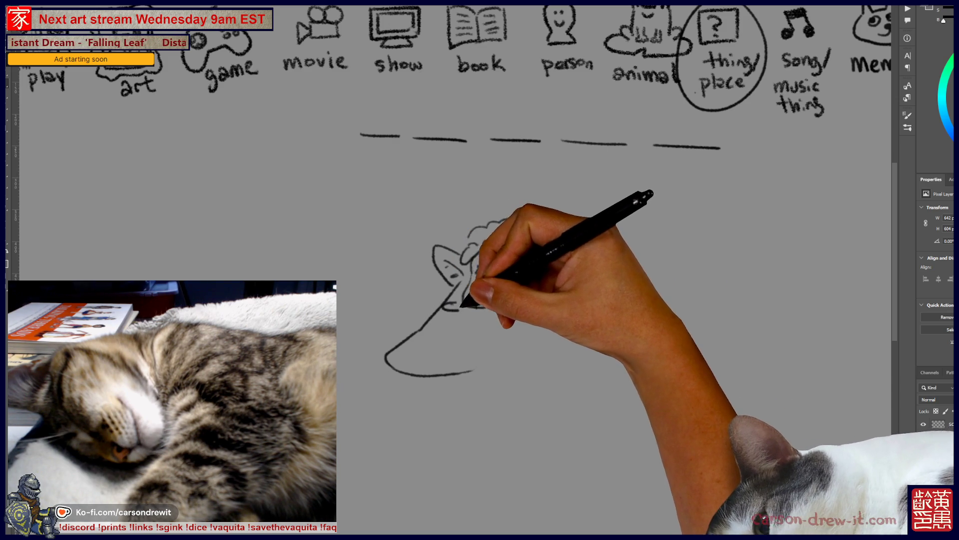
pyautogui.moveTo(487, 227); pyautogui.dragTo(555, 233)
pyautogui.moveTo(562, 250); pyautogui.dragTo(581, 255)
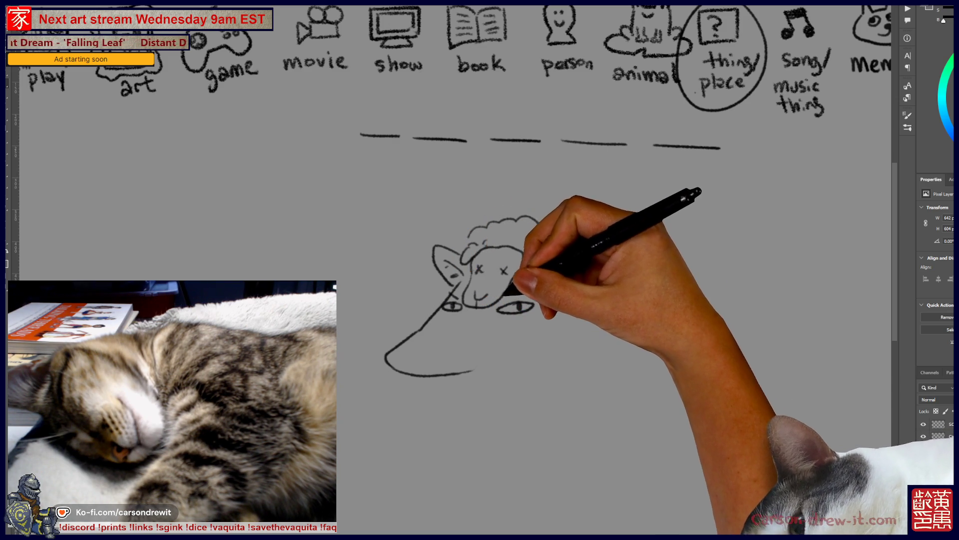
pyautogui.moveTo(398, 350)
pyautogui.mouseDown()
pyautogui.moveTo(488, 368)
pyautogui.moveTo(637, 269)
pyautogui.mouseUp()
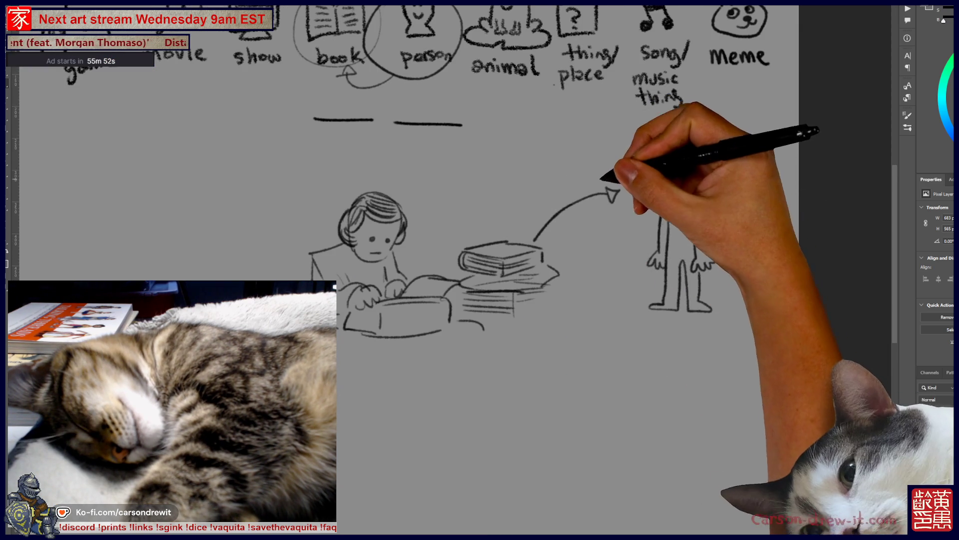
# Sketch a striped, shaded cup with steam curls on top of the standing figure's head.
pyautogui.moveTo(652, 148)
pyautogui.mouseDown()
pyautogui.moveTo(685, 154)
pyautogui.moveTo(713, 146)
pyautogui.moveTo(681, 166)
pyautogui.mouseUp()
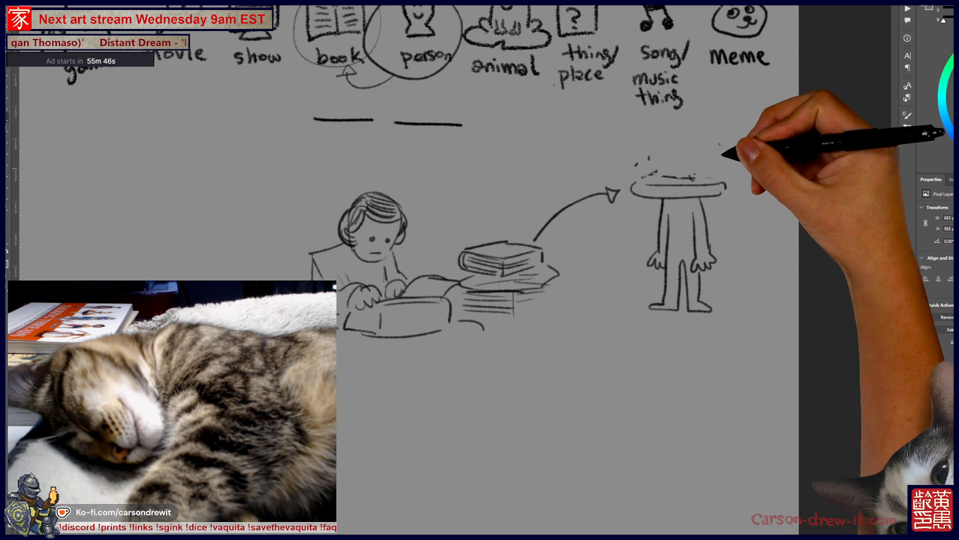
pyautogui.moveTo(695, 177); pyautogui.dragTo(672, 179)
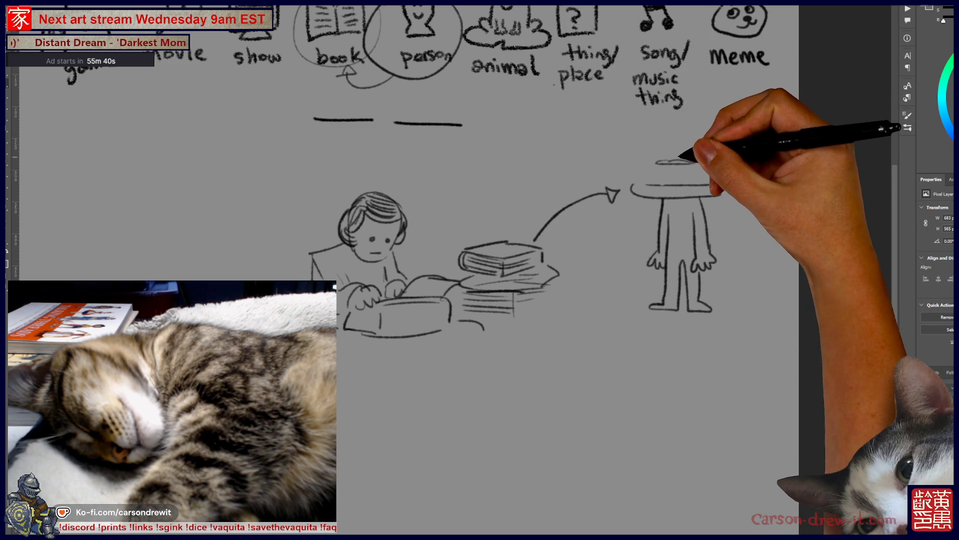
pyautogui.moveTo(674, 144); pyautogui.dragTo(670, 158)
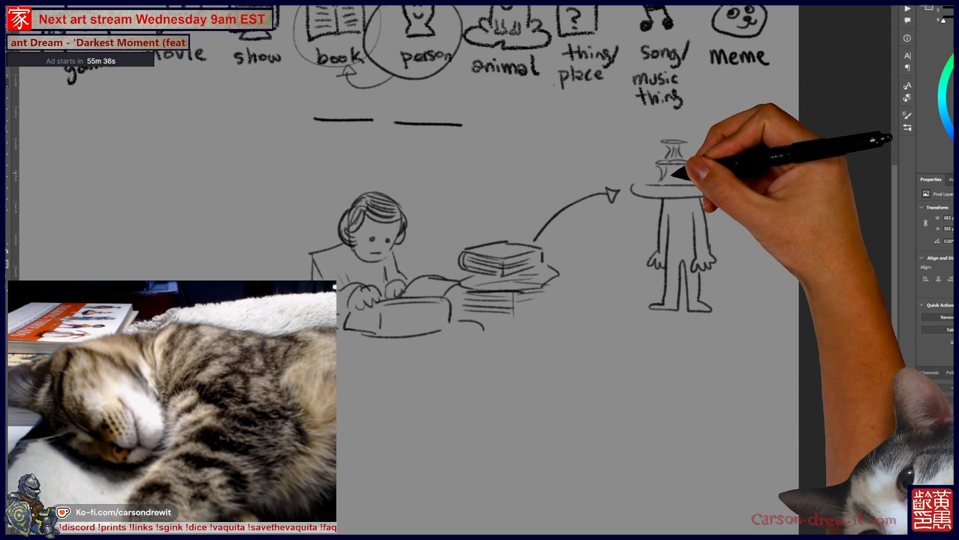
pyautogui.moveTo(655, 178)
pyautogui.mouseDown()
pyautogui.moveTo(624, 169)
pyautogui.moveTo(621, 187)
pyautogui.moveTo(728, 186)
pyautogui.moveTo(706, 175)
pyautogui.moveTo(724, 165)
pyautogui.moveTo(689, 179)
pyautogui.mouseUp()
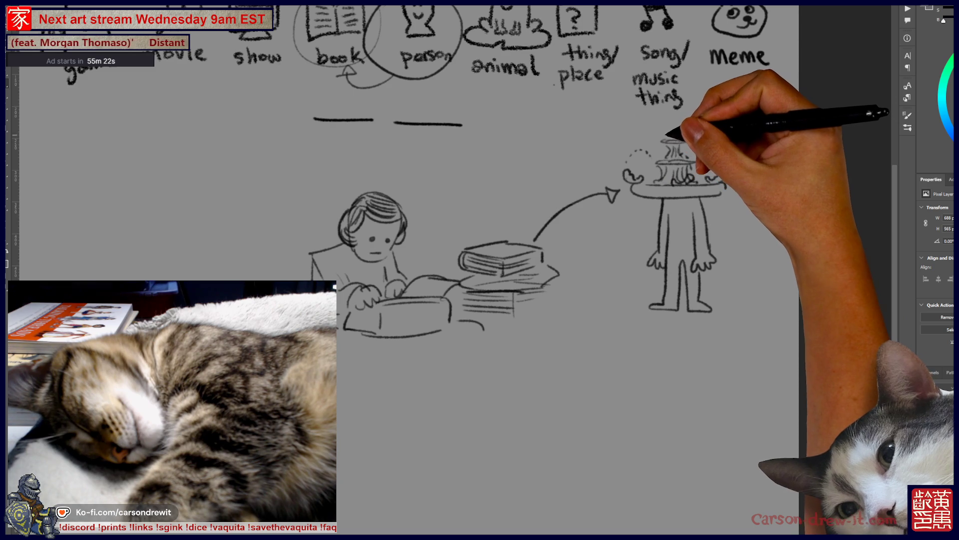
pyautogui.moveTo(654, 131); pyautogui.dragTo(681, 129)
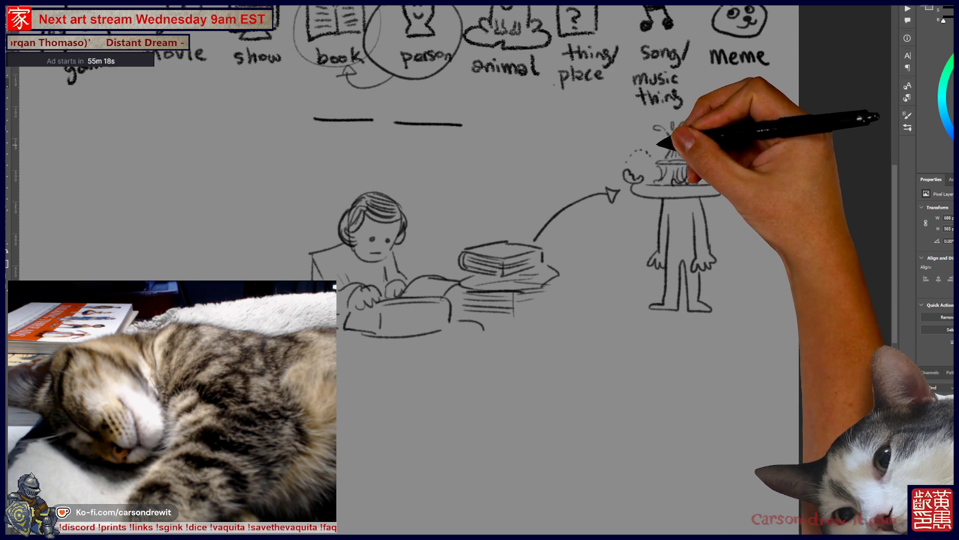
pyautogui.moveTo(649, 167); pyautogui.dragTo(708, 164)
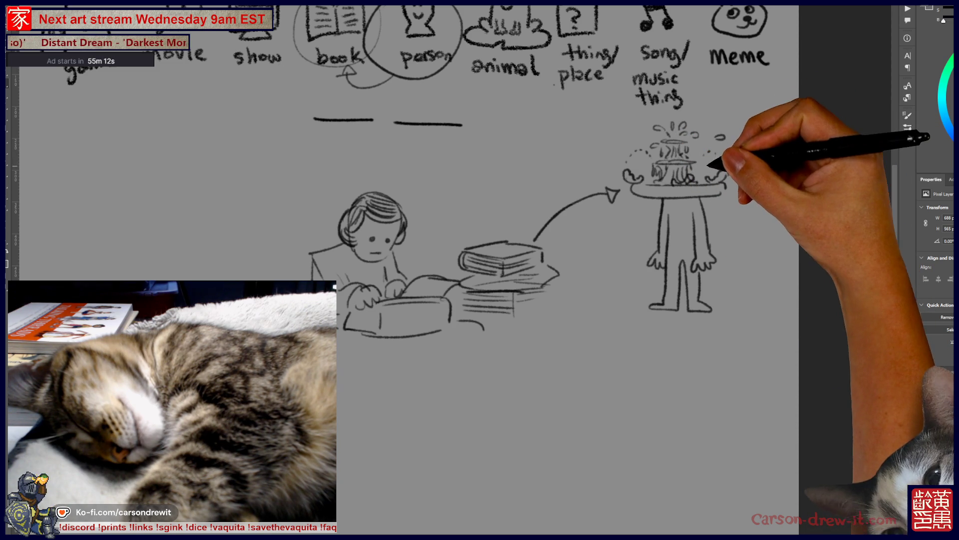
pyautogui.moveTo(618, 175)
pyautogui.mouseDown()
pyautogui.moveTo(706, 321)
pyautogui.moveTo(759, 353)
pyautogui.moveTo(738, 384)
pyautogui.moveTo(712, 382)
pyautogui.mouseUp()
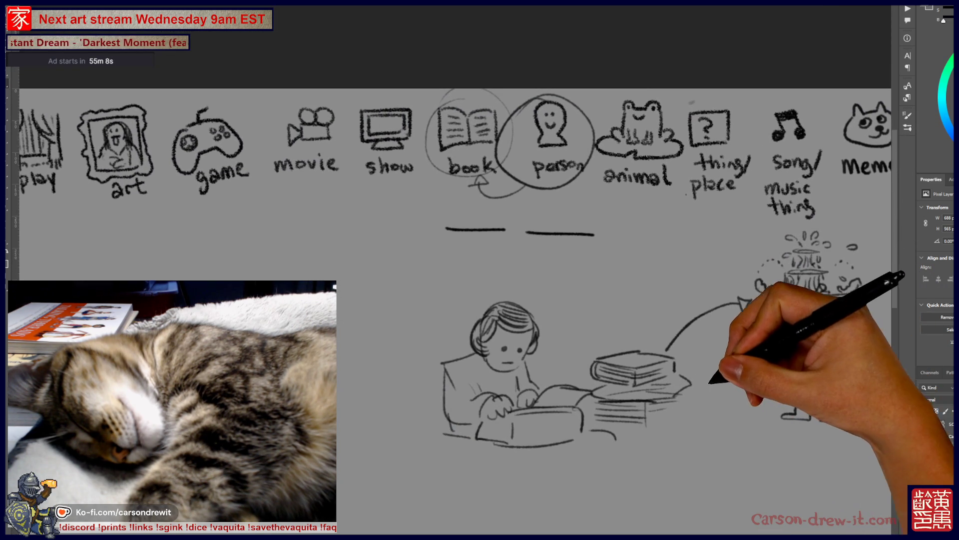
# Draw a thought bubble around the two blank lines with a tail toward the reading person.
pyautogui.moveTo(595, 200)
pyautogui.mouseDown()
pyautogui.moveTo(565, 266)
pyautogui.moveTo(562, 306)
pyautogui.moveTo(574, 313)
pyautogui.mouseUp()
pyautogui.moveTo(621, 353); pyautogui.dragTo(535, 324)
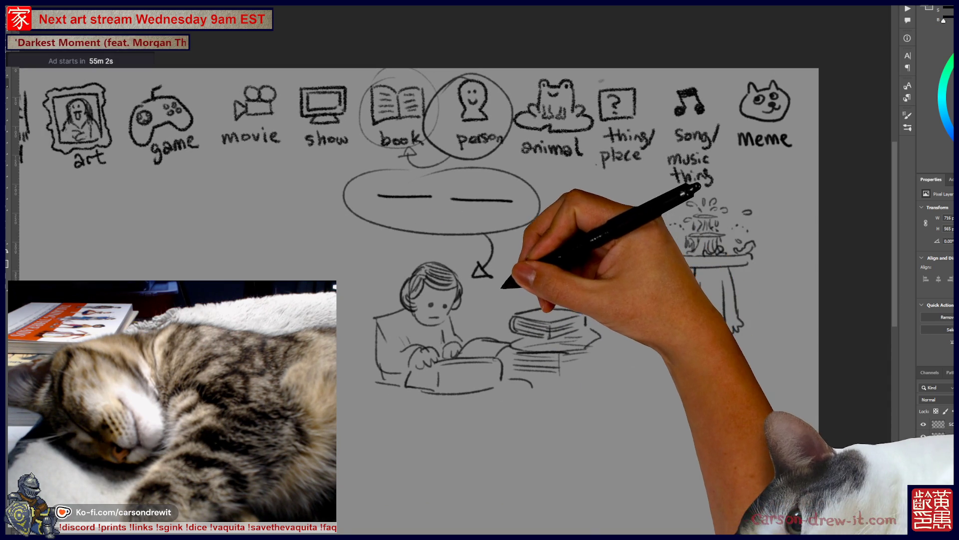
pyautogui.scroll(-1, 557, 299)
# Draw an arrow from the books to the figure, then hide the sketch layer.
pyautogui.moveTo(571, 292); pyautogui.dragTo(645, 248)
pyautogui.moveTo(636, 245); pyautogui.dragTo(642, 258)
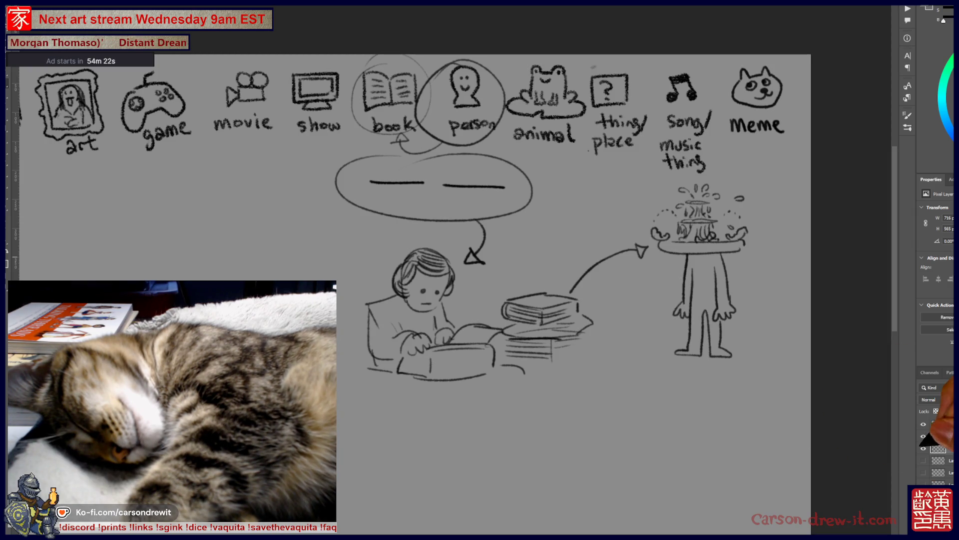
pyautogui.click(924, 448)
pyautogui.moveTo(599, 278); pyautogui.dragTo(747, 349)
# Circle the thing/place icon, draw two answer blanks, and write 'thing' under music.
pyautogui.moveTo(764, 133); pyautogui.dragTo(734, 145)
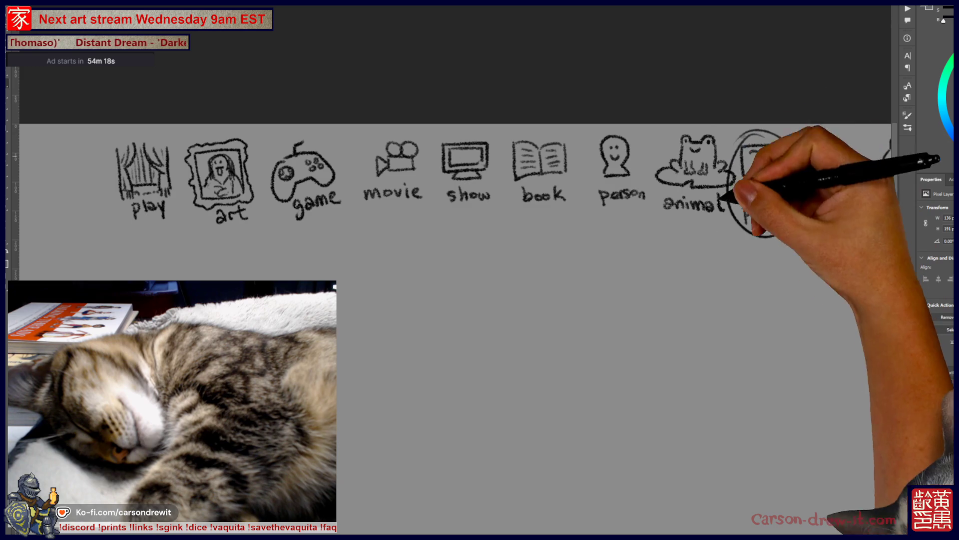
pyautogui.moveTo(650, 299); pyautogui.dragTo(586, 273)
pyautogui.moveTo(516, 225); pyautogui.dragTo(679, 231)
pyautogui.moveTo(668, 274); pyautogui.dragTo(654, 215)
pyautogui.moveTo(734, 133); pyautogui.dragTo(774, 145)
pyautogui.moveTo(565, 243)
pyautogui.mouseDown()
pyautogui.moveTo(570, 214)
pyautogui.moveTo(605, 241)
pyautogui.moveTo(554, 270)
pyautogui.moveTo(564, 283)
pyautogui.moveTo(574, 268)
pyautogui.moveTo(557, 285)
pyautogui.moveTo(562, 302)
pyautogui.moveTo(604, 253)
pyautogui.moveTo(621, 299)
pyautogui.moveTo(562, 300)
pyautogui.moveTo(548, 336)
pyautogui.moveTo(556, 382)
pyautogui.moveTo(578, 387)
pyautogui.mouseUp()
# Sketch the rooster's neck and body outline, undoing an overly long back stroke.
pyautogui.moveTo(622, 282); pyautogui.dragTo(639, 360)
pyautogui.moveTo(620, 300); pyautogui.dragTo(749, 344)
pyautogui.hotkey('ctrl', 'z')
# Redraw a shorter back line and add the rooster's belly, wing and feather loops.
pyautogui.moveTo(620, 300)
pyautogui.mouseDown()
pyautogui.moveTo(656, 297)
pyautogui.moveTo(701, 333)
pyautogui.mouseUp()
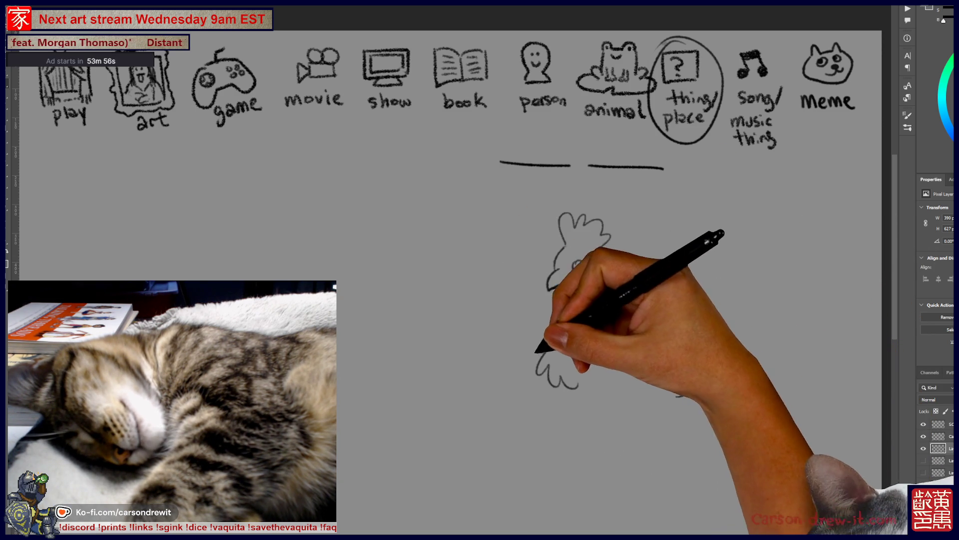
pyautogui.moveTo(568, 411); pyautogui.dragTo(648, 334)
pyautogui.moveTo(621, 300)
pyautogui.mouseDown()
pyautogui.moveTo(713, 326)
pyautogui.moveTo(692, 359)
pyautogui.moveTo(664, 347)
pyautogui.moveTo(652, 358)
pyautogui.mouseUp()
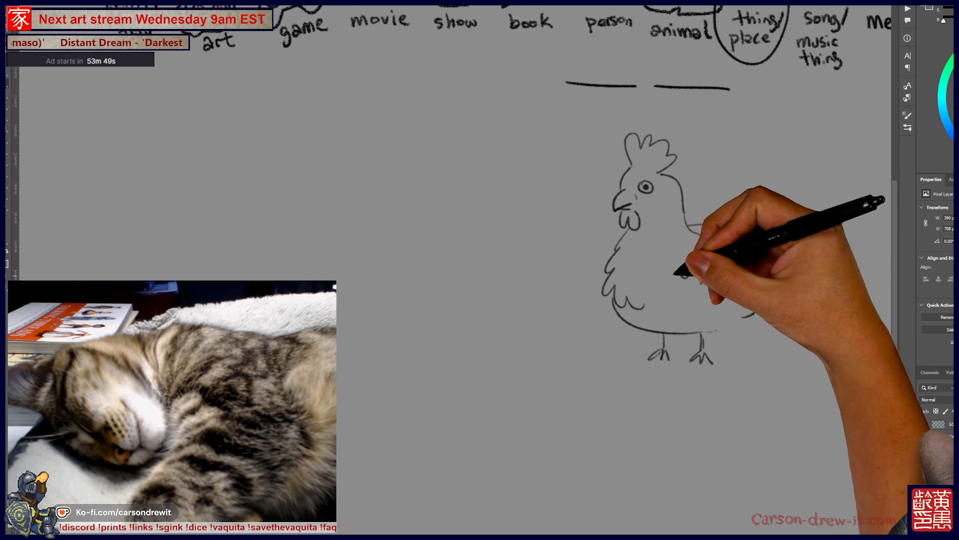
pyautogui.moveTo(665, 310)
pyautogui.mouseDown()
pyautogui.moveTo(690, 278)
pyautogui.moveTo(700, 311)
pyautogui.moveTo(697, 289)
pyautogui.moveTo(732, 313)
pyautogui.moveTo(726, 283)
pyautogui.moveTo(703, 269)
pyautogui.mouseUp()
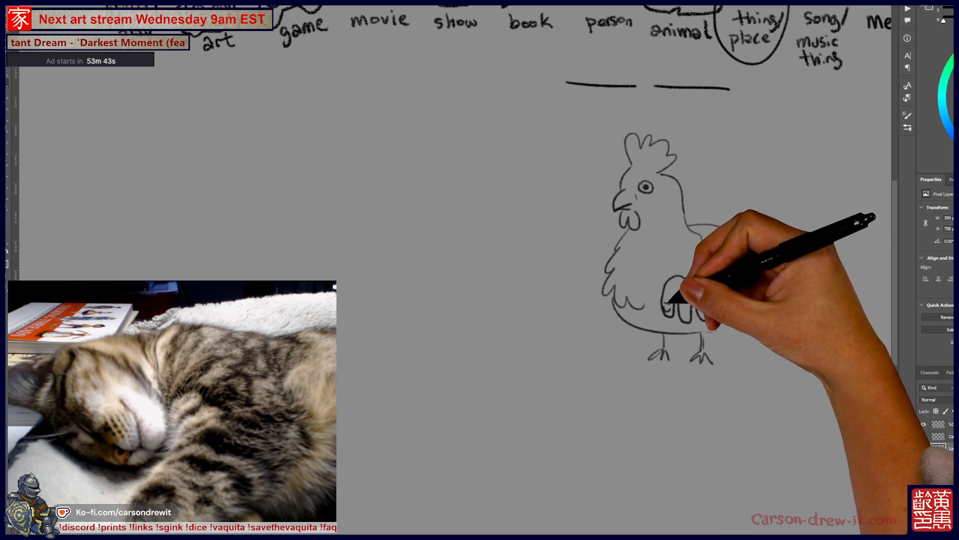
pyautogui.moveTo(682, 305)
pyautogui.mouseDown()
pyautogui.moveTo(702, 302)
pyautogui.moveTo(681, 308)
pyautogui.moveTo(703, 275)
pyautogui.moveTo(728, 285)
pyautogui.mouseUp()
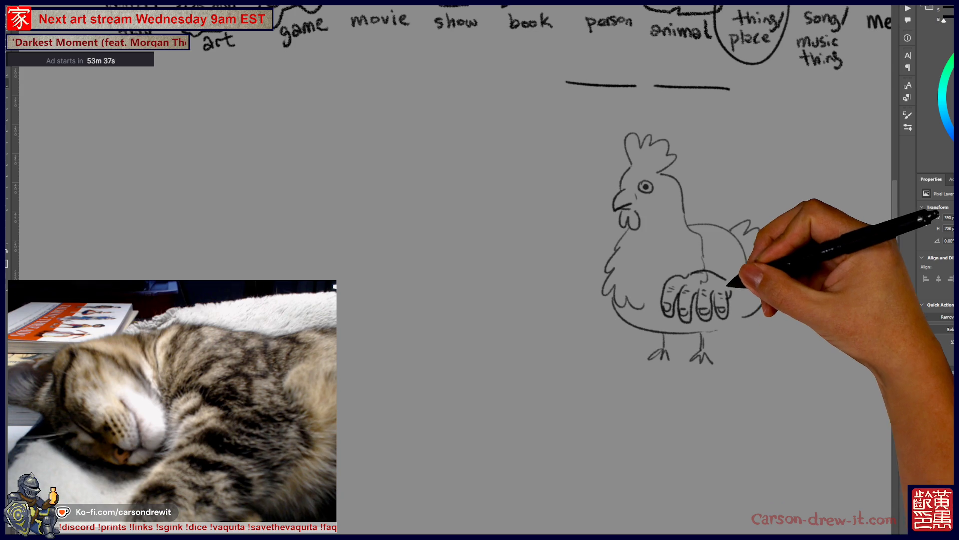
# Add a hand-shaped wing with fingers on the rooster's left side.
pyautogui.moveTo(562, 297)
pyautogui.mouseDown()
pyautogui.moveTo(561, 286)
pyautogui.moveTo(560, 310)
pyautogui.moveTo(578, 336)
pyautogui.moveTo(606, 285)
pyautogui.moveTo(581, 311)
pyautogui.moveTo(614, 289)
pyautogui.moveTo(614, 316)
pyautogui.mouseUp()
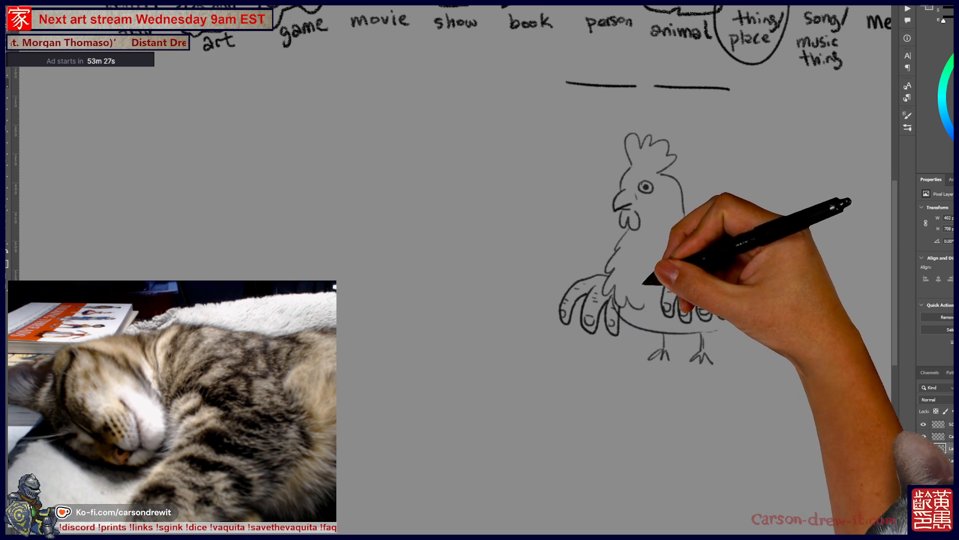
pyautogui.moveTo(545, 295); pyautogui.dragTo(559, 285)
pyautogui.moveTo(720, 350); pyautogui.dragTo(745, 391)
pyautogui.moveTo(649, 278); pyautogui.dragTo(633, 299)
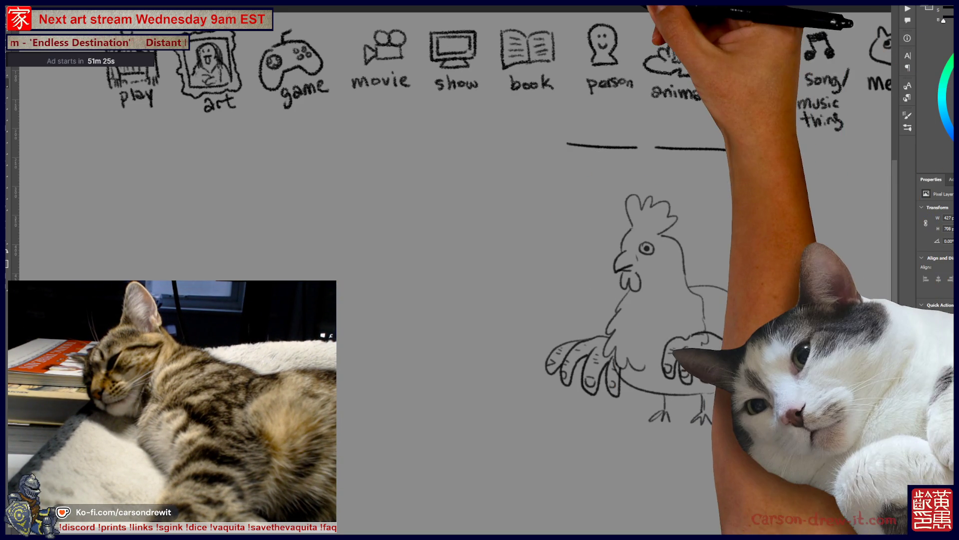
pyautogui.moveTo(449, 250); pyautogui.dragTo(638, 267)
# Zoom out to check the SCORES list, make the top layer active, and return to the creature drawing.
pyautogui.hotkey('ctrl', '-')
pyautogui.moveTo(550, 293); pyautogui.dragTo(604, 359)
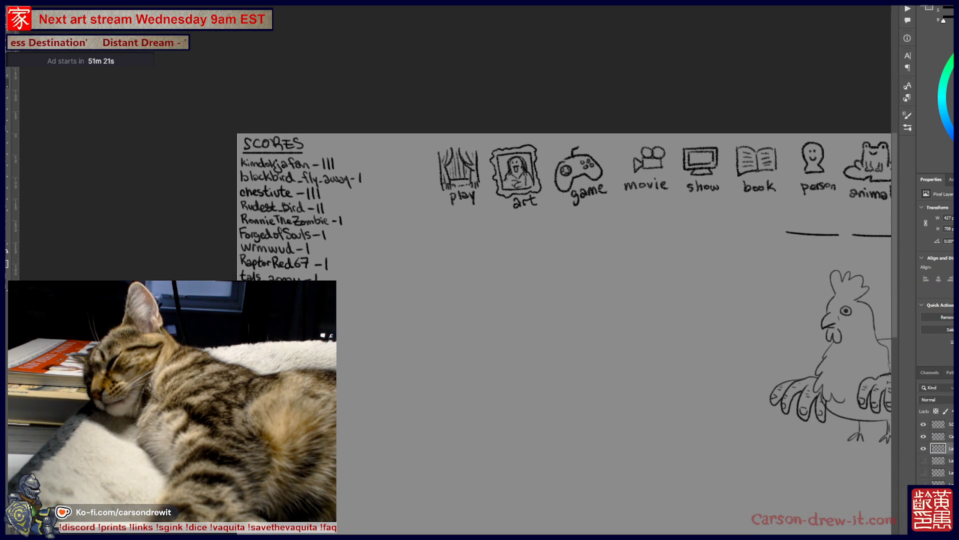
pyautogui.click(942, 424)
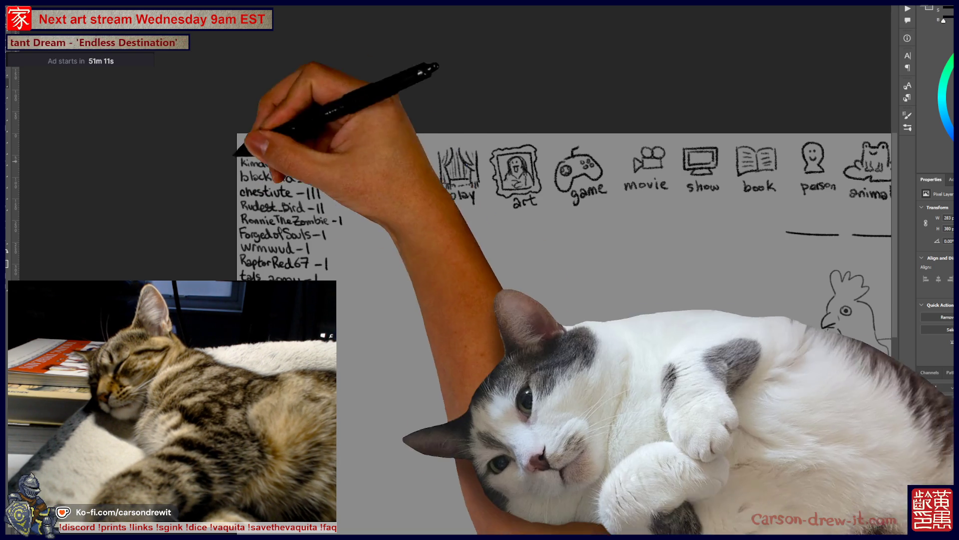
pyautogui.scroll(2, 326, 195)
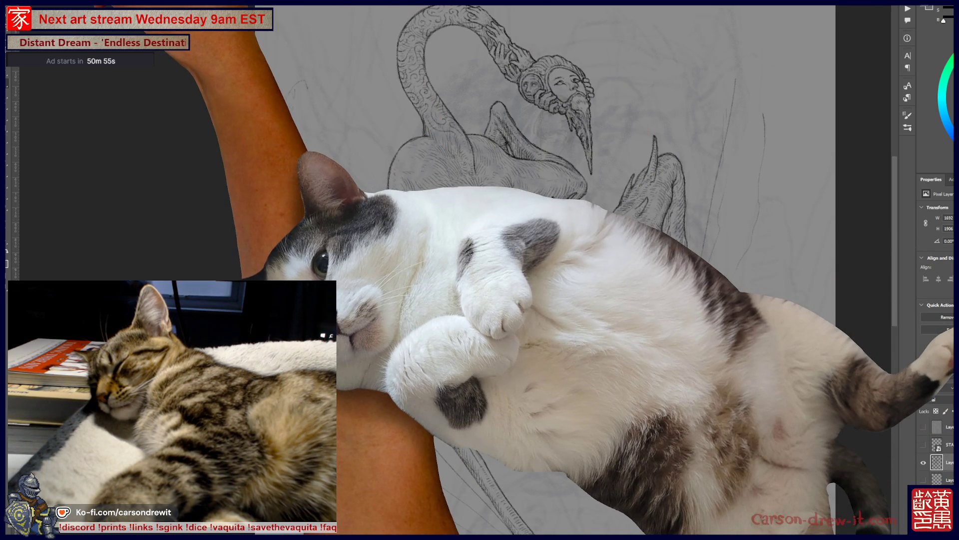
# Toggle the brush presets panel and pan around the creature drawing.
pyautogui.press('F5')
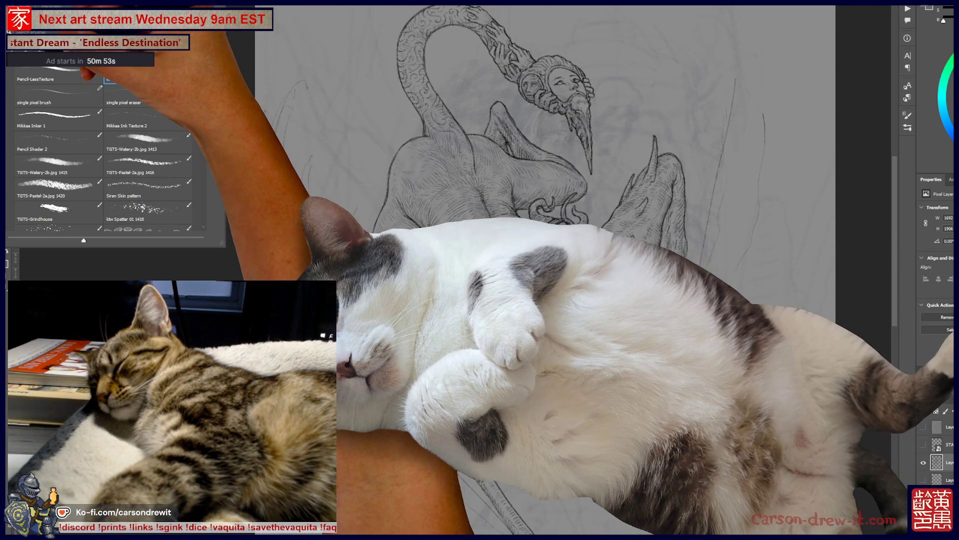
pyautogui.press('F5')
pyautogui.scroll(-3, 570, 270)
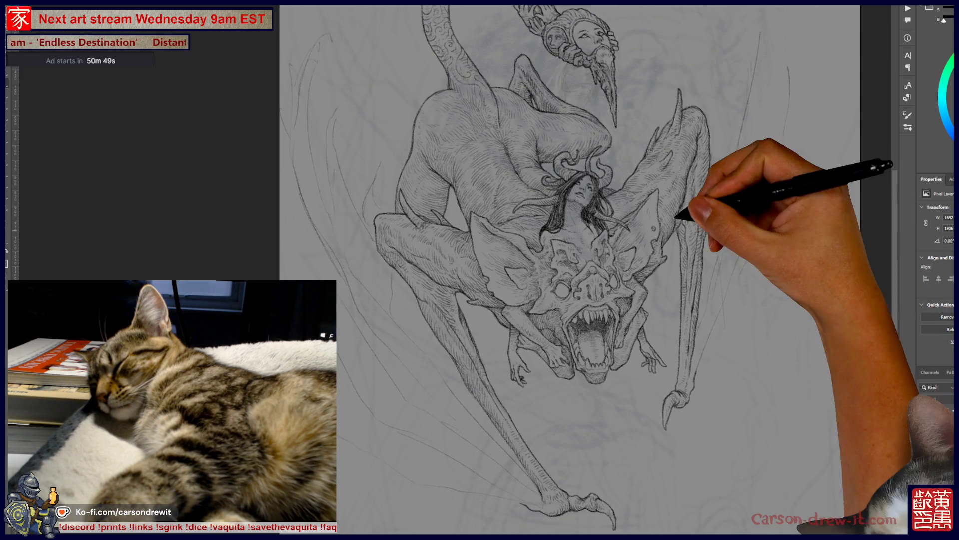
pyautogui.hscroll(-2, 580, 269)
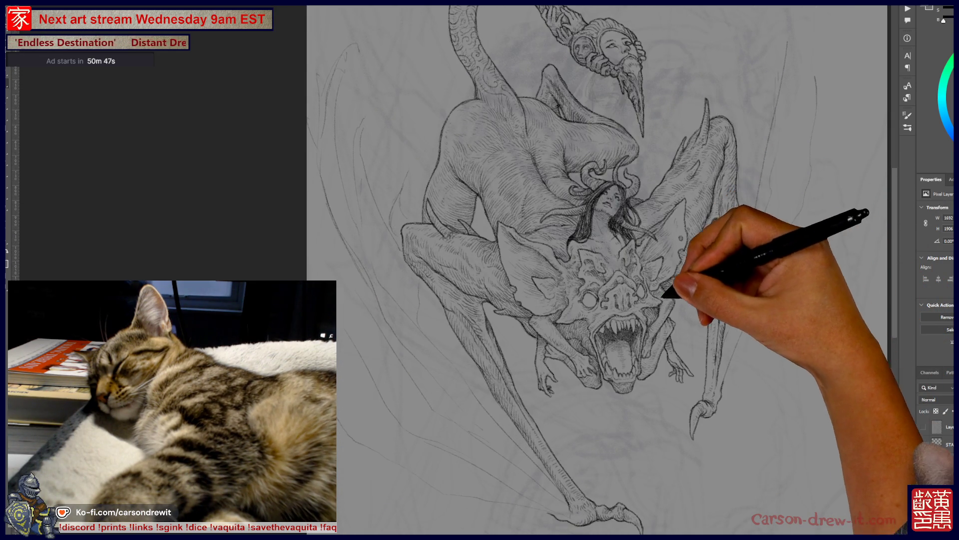
pyautogui.scroll(3, 685, 300)
pyautogui.hscroll(2, 550, 270)
pyautogui.scroll(2, 550, 270)
pyautogui.hscroll(2, 550, 270)
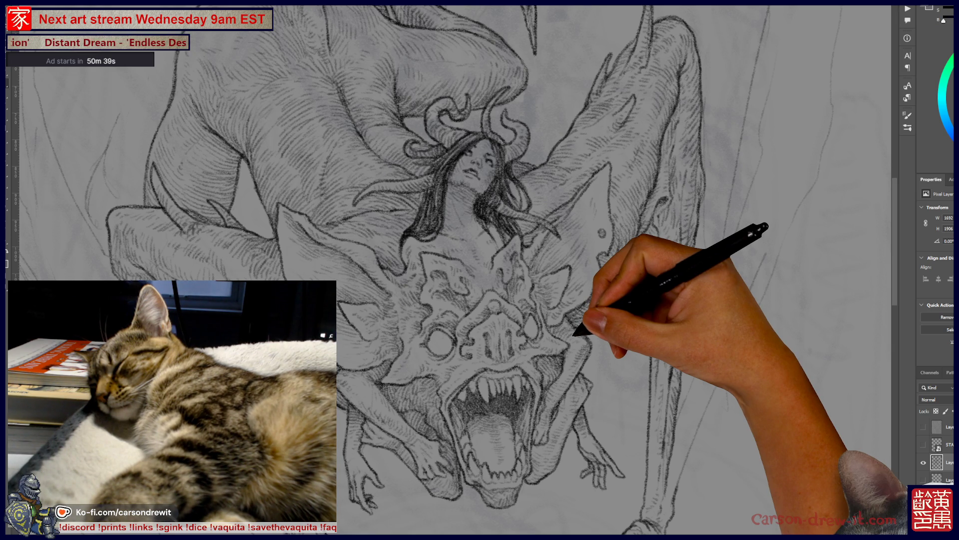
pyautogui.scroll(-5, 449, 270)
pyautogui.hscroll(-5, 449, 269)
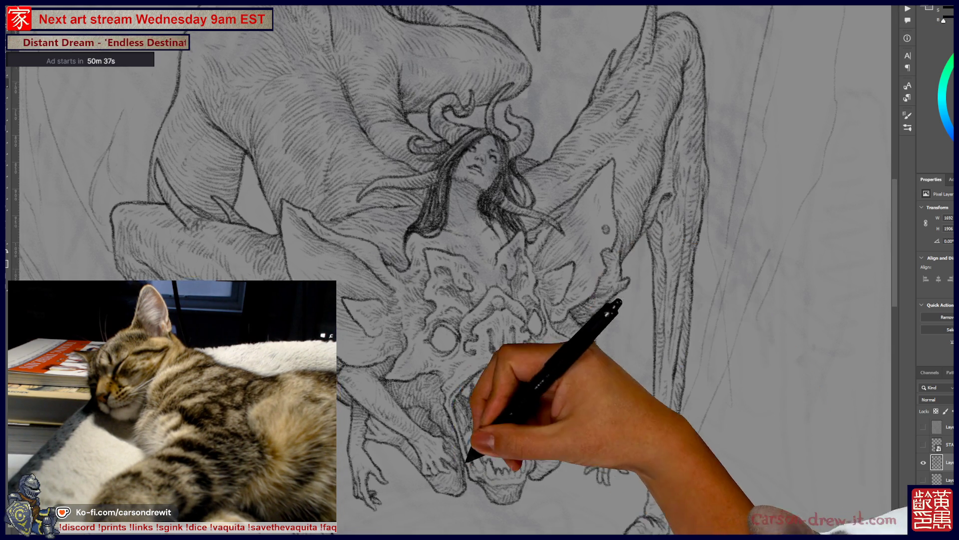
pyautogui.scroll(3, 550, 270)
pyautogui.hscroll(-4, 550, 270)
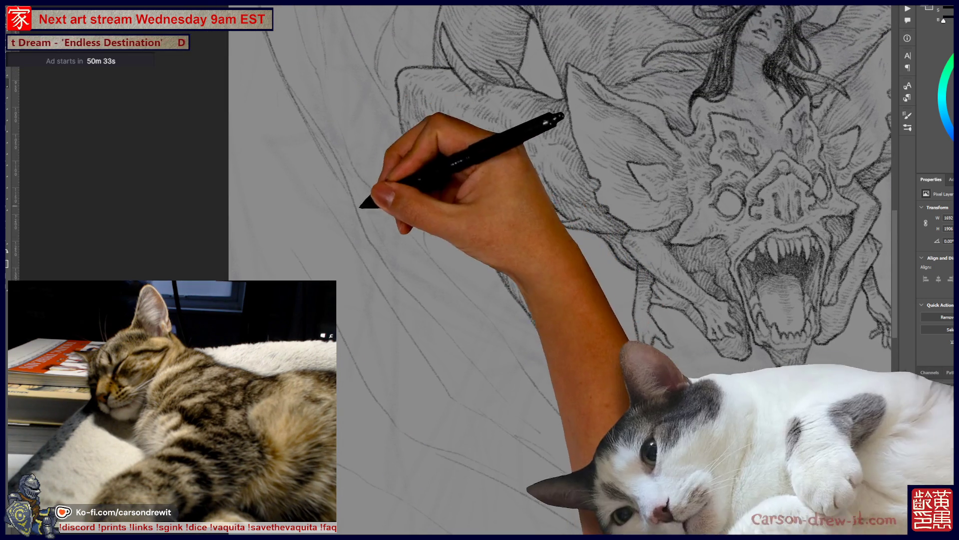
pyautogui.scroll(-3, 550, 270)
pyautogui.hscroll(2, 550, 270)
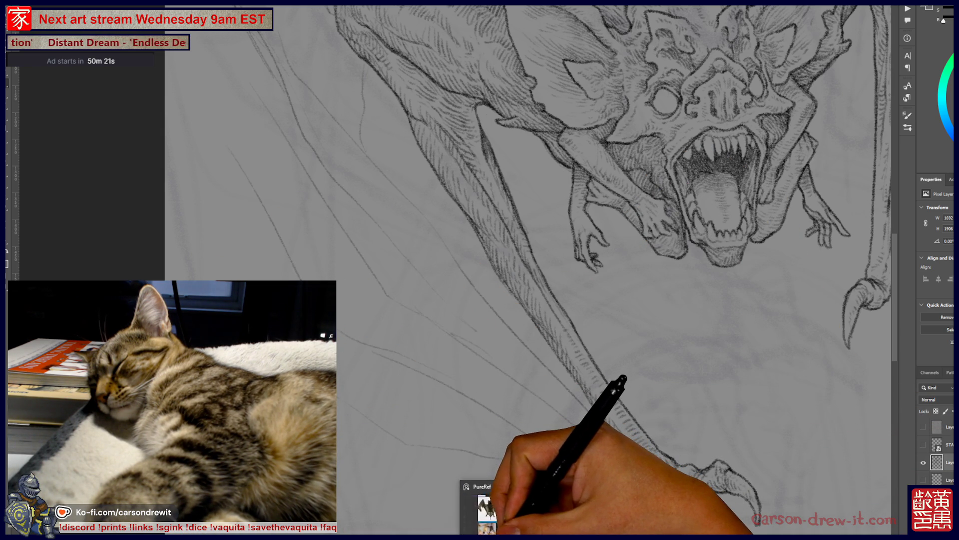
# Bring the bat reference board forward and zoom to the brown bat showing its wing.
pyautogui.click(494, 506)
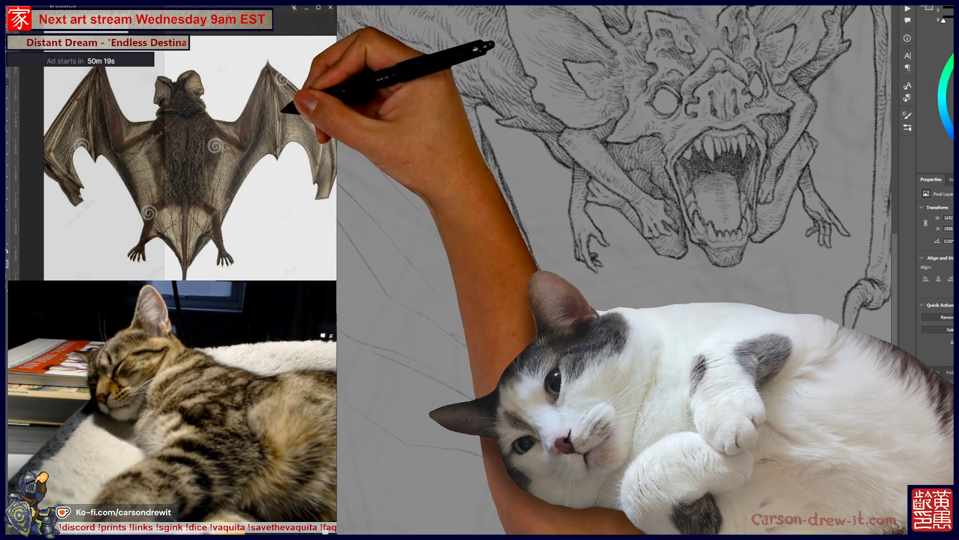
pyautogui.scroll(3, 190, 145)
pyautogui.scroll(-3, 190, 144)
pyautogui.scroll(-3, 190, 145)
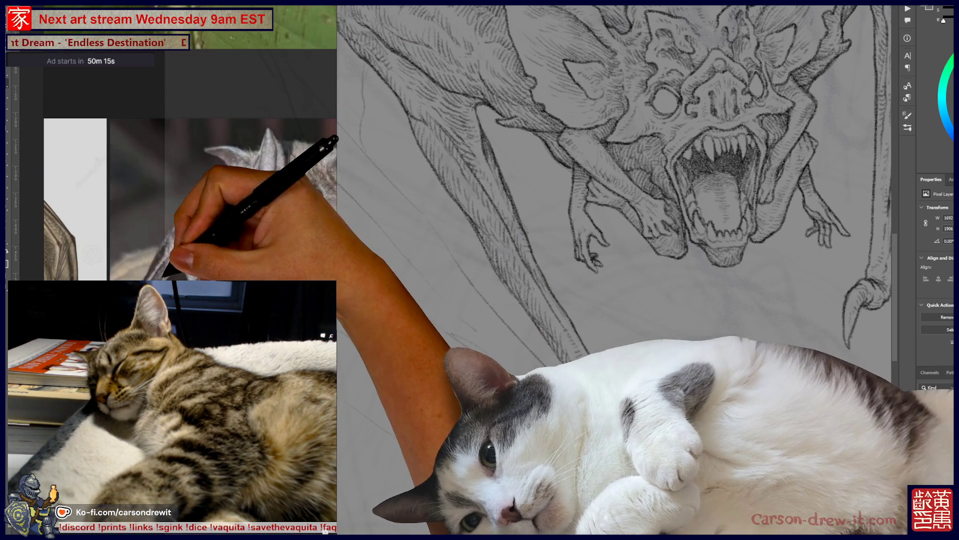
pyautogui.scroll(-3, 190, 145)
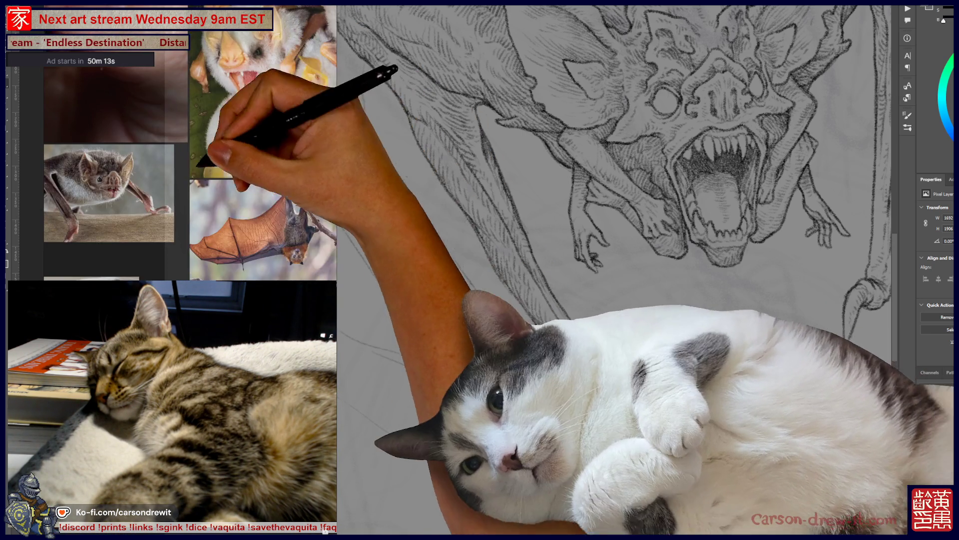
pyautogui.scroll(3, 125, 165)
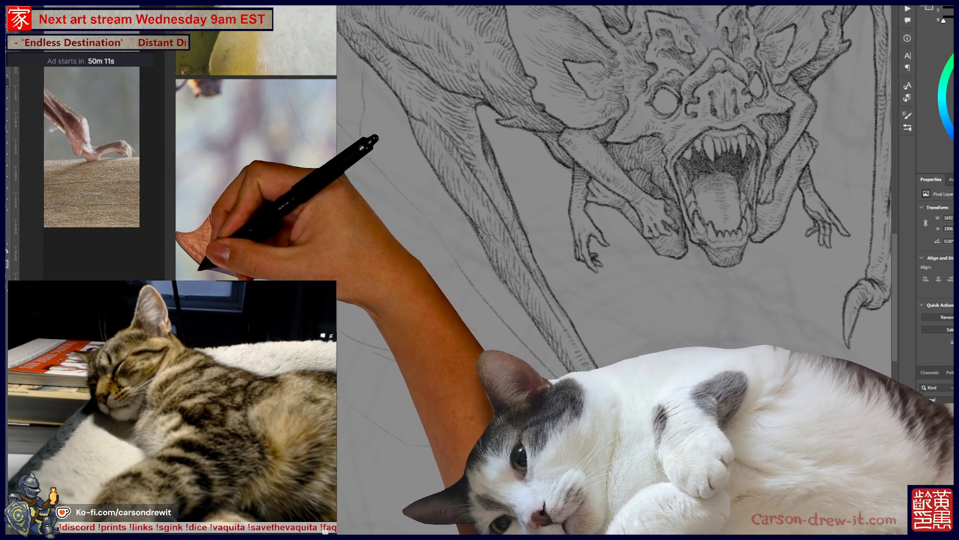
pyautogui.scroll(2, 125, 165)
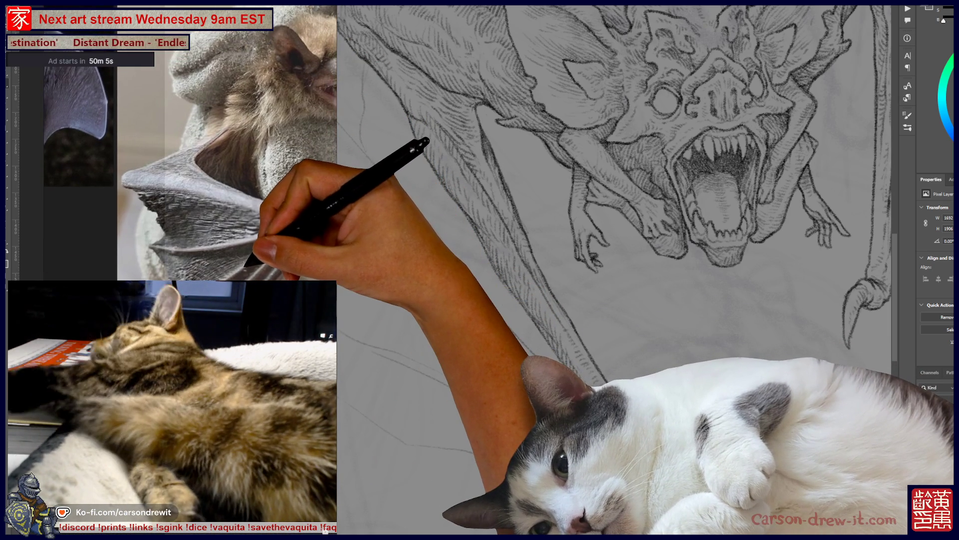
pyautogui.scroll(1, 125, 149)
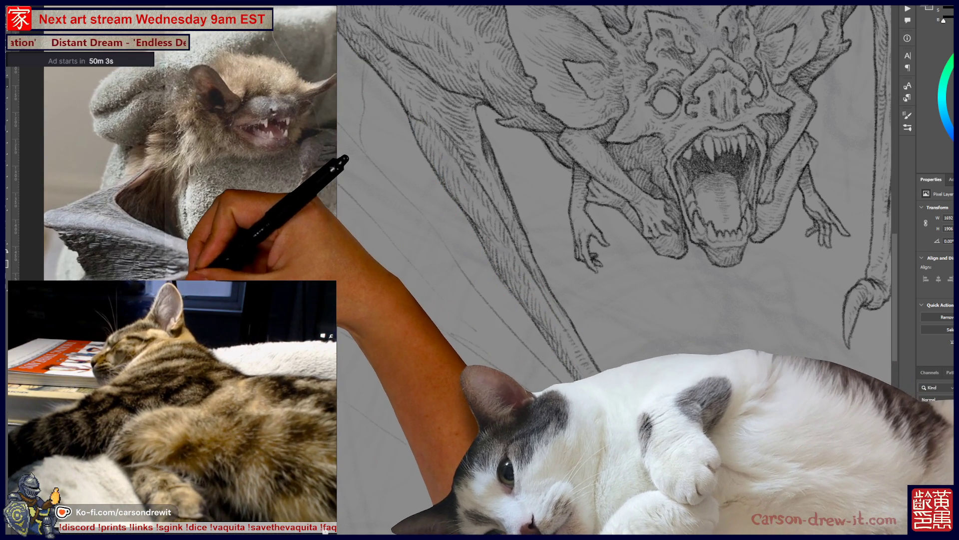
pyautogui.scroll(1, 190, 150)
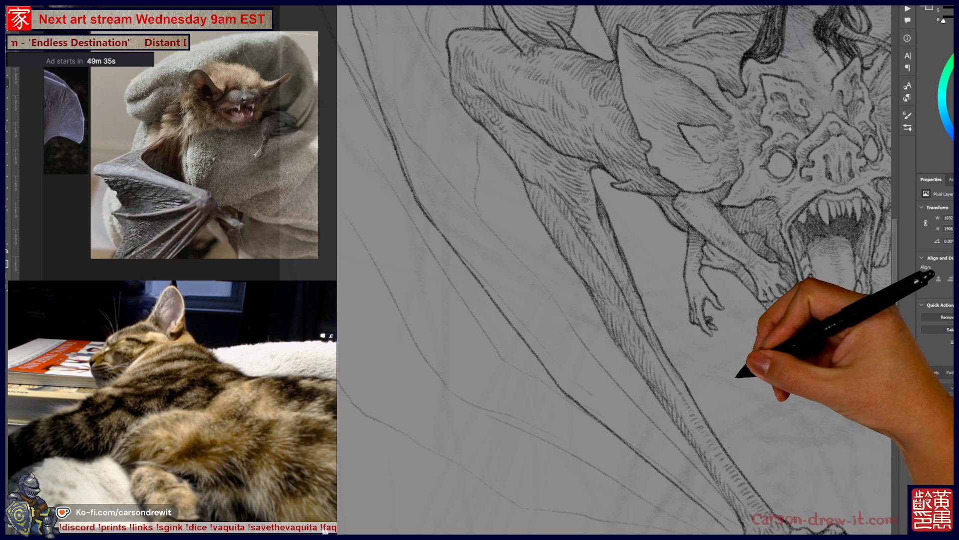
# Fit the creature on screen, then draw long membrane strokes down the left wing, undoing one.
pyautogui.hotkey('ctrl', '0')
pyautogui.scroll(2, 714, 372)
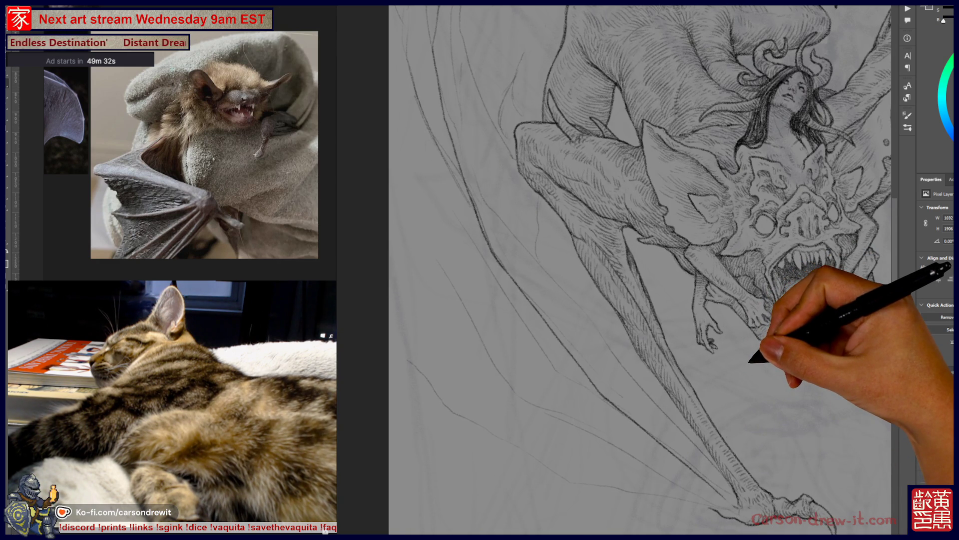
pyautogui.scroll(3, 514, 374)
pyautogui.moveTo(699, 300); pyautogui.dragTo(705, 312)
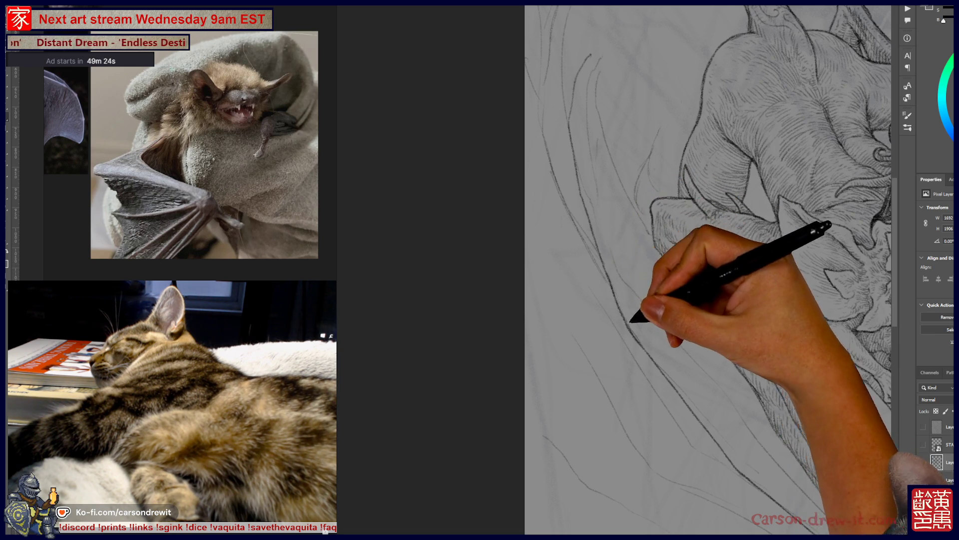
pyautogui.moveTo(699, 300)
pyautogui.mouseDown()
pyautogui.moveTo(737, 270)
pyautogui.moveTo(723, 250)
pyautogui.mouseUp()
pyautogui.moveTo(719, 282); pyautogui.dragTo(730, 287)
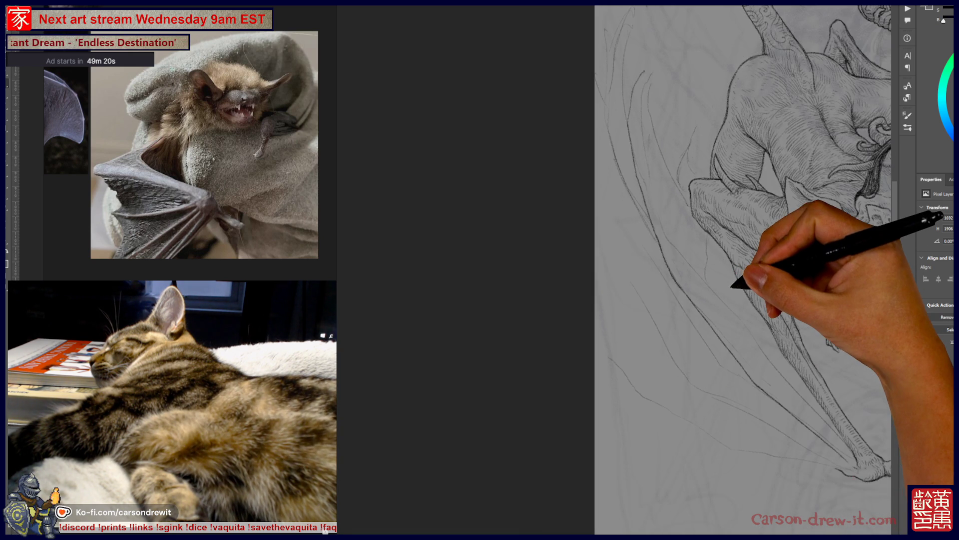
pyautogui.moveTo(546, 315)
pyautogui.mouseDown()
pyautogui.moveTo(349, 323)
pyautogui.moveTo(353, 336)
pyautogui.mouseUp()
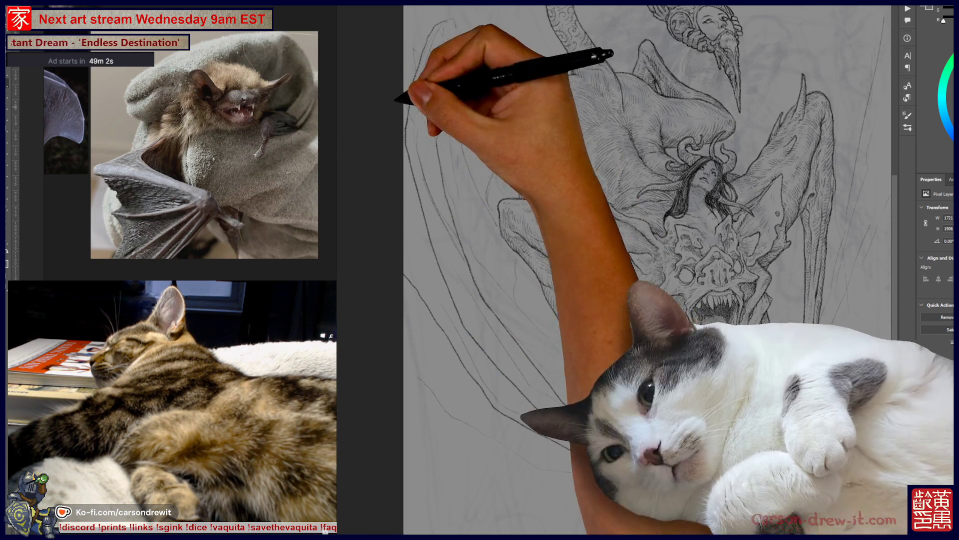
pyautogui.hotkey('ctrl', 'z')
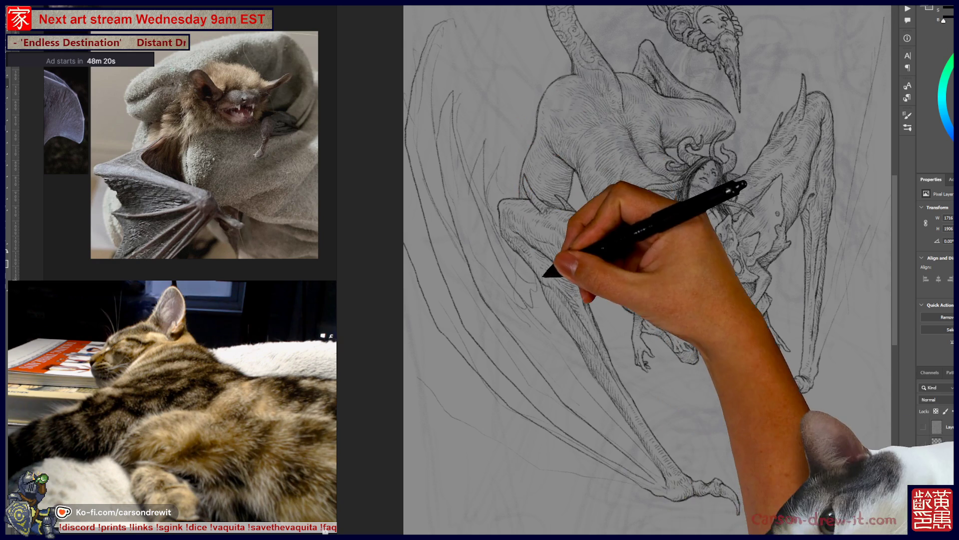
pyautogui.hotkey('ctrl', '-')
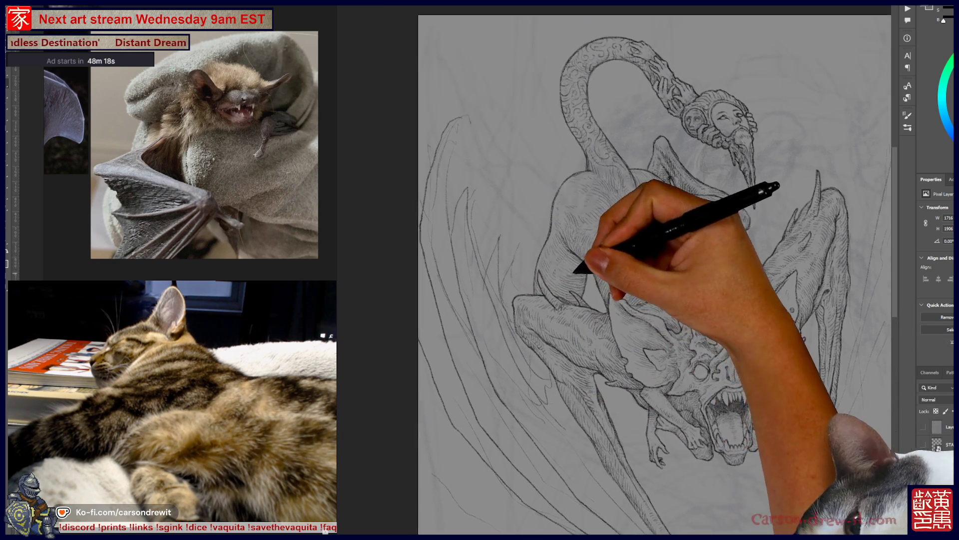
pyautogui.hotkey('ctrl', '+')
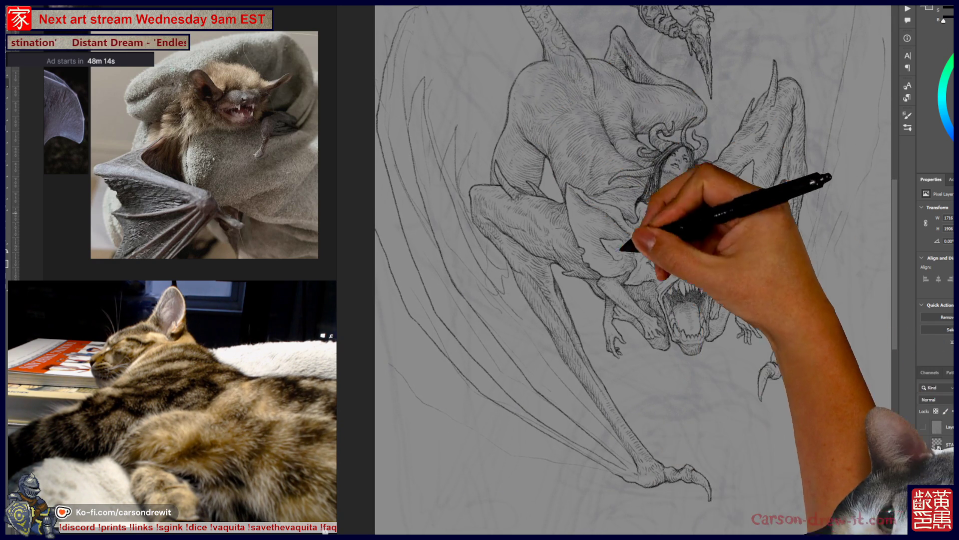
pyautogui.hotkey('ctrl', '+')
pyautogui.hotkey('ctrl', '+')
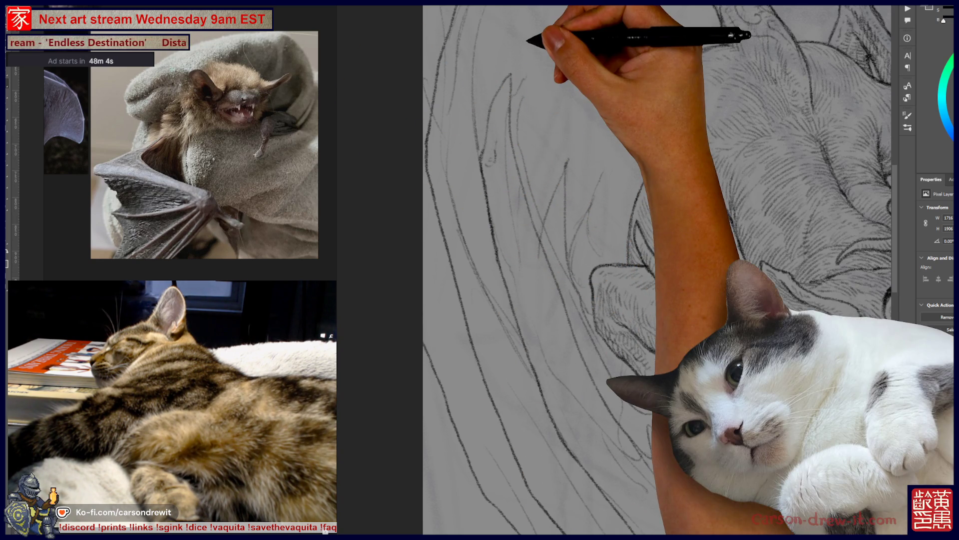
pyautogui.scroll(-3, 190, 145)
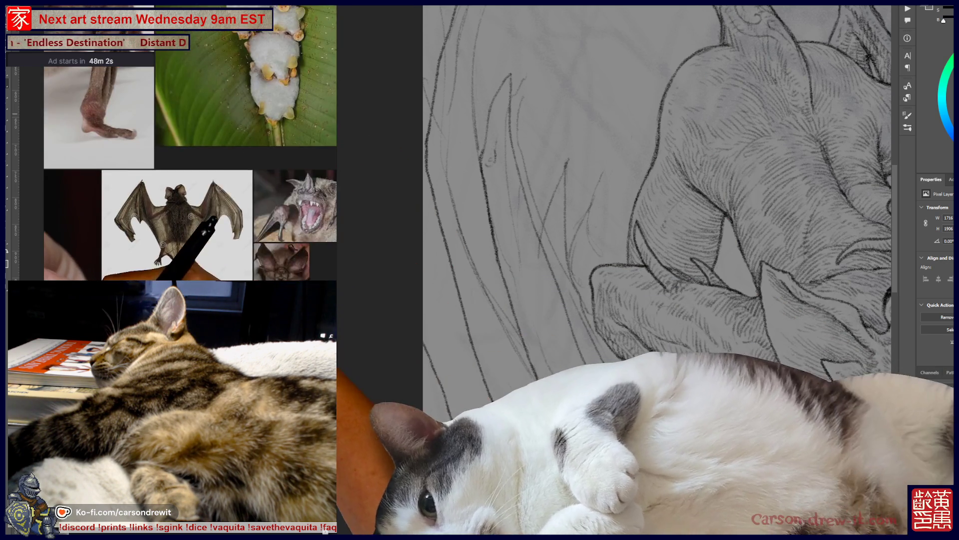
# Scroll-zoom through the bat photos to the close-up of the fluffy white bat's face.
pyautogui.scroll(5, 180, 219)
pyautogui.scroll(-4, 170, 170)
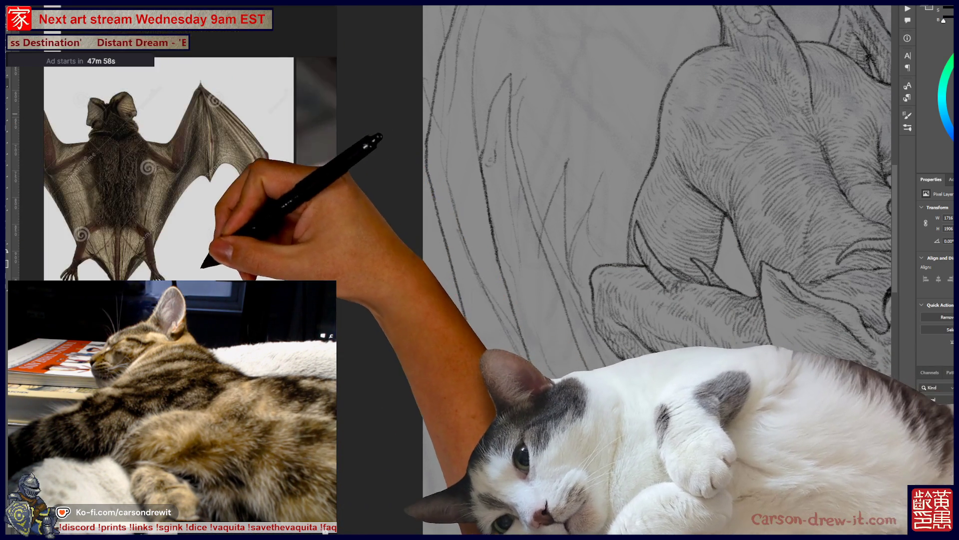
pyautogui.scroll(-3, 205, 250)
pyautogui.scroll(2, 199, 240)
pyautogui.scroll(3, 165, 200)
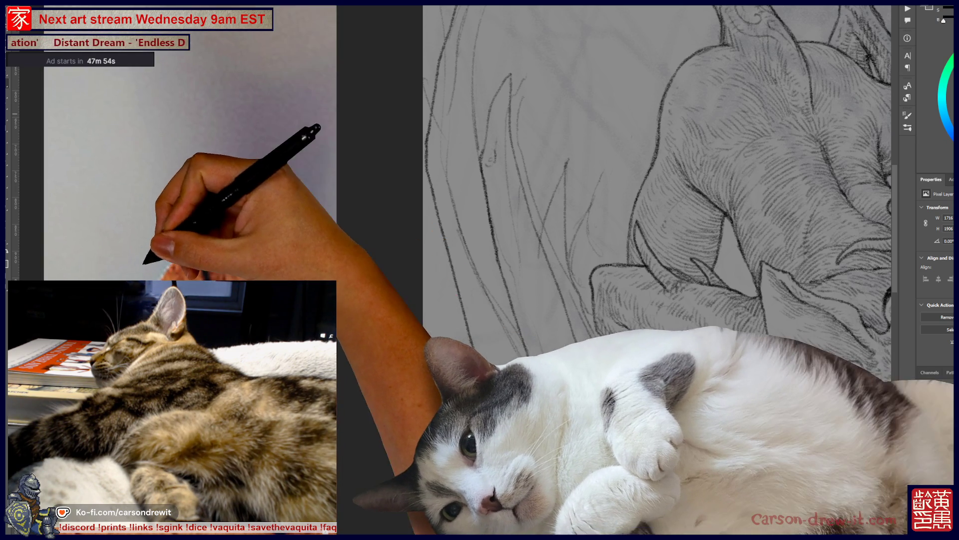
pyautogui.scroll(3, 190, 149)
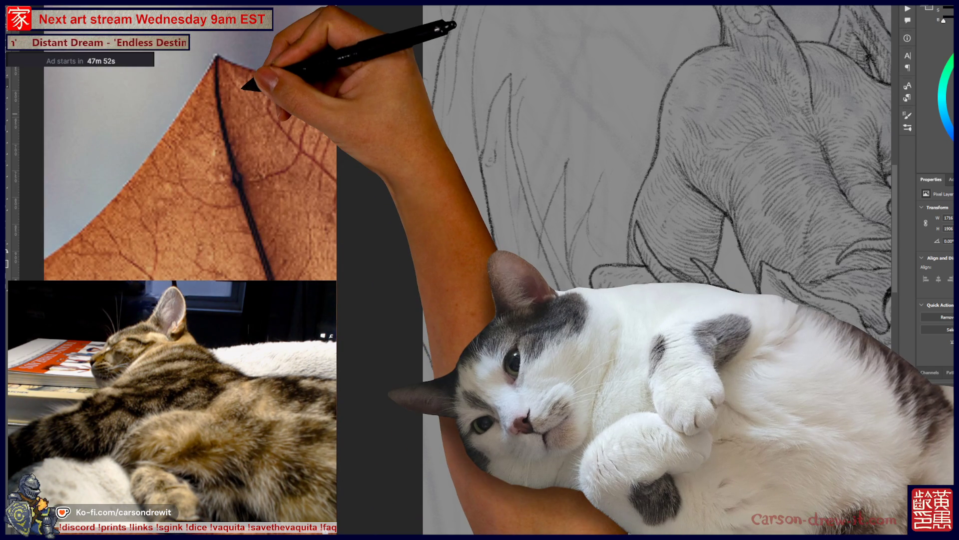
pyautogui.scroll(-4, 190, 150)
pyautogui.scroll(4, 130, 165)
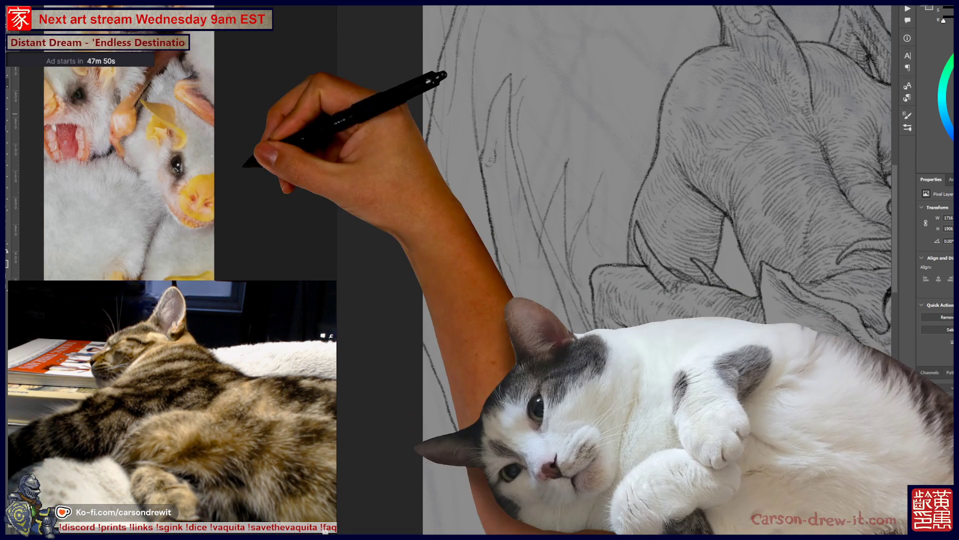
pyautogui.scroll(-3, 130, 165)
pyautogui.scroll(5, 150, 165)
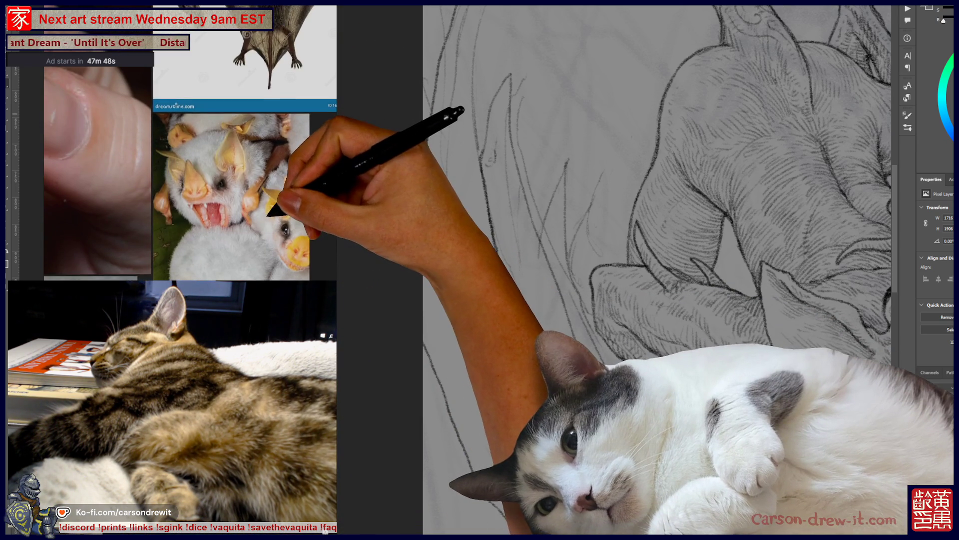
pyautogui.scroll(3, 190, 150)
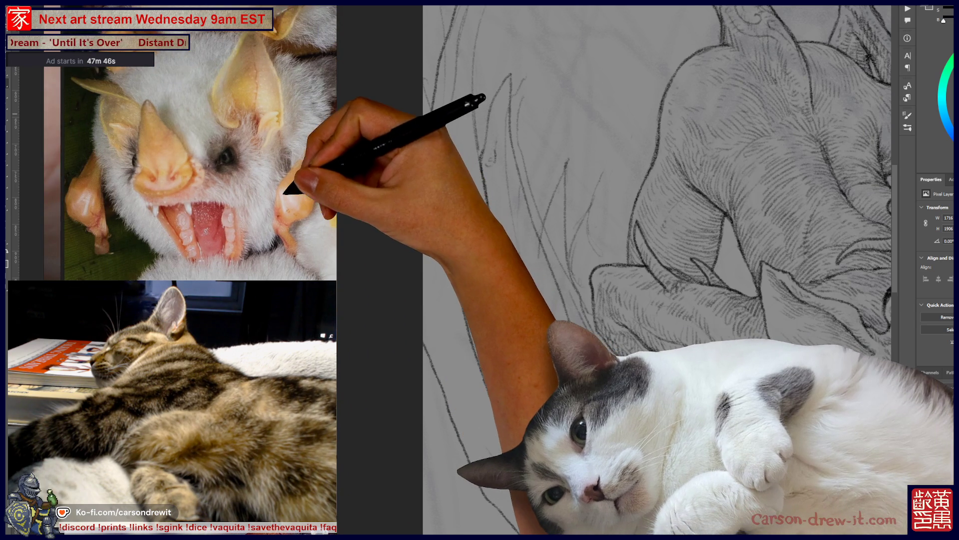
pyautogui.scroll(3, 299, 210)
pyautogui.scroll(-3, 320, 200)
pyautogui.scroll(-2, 310, 190)
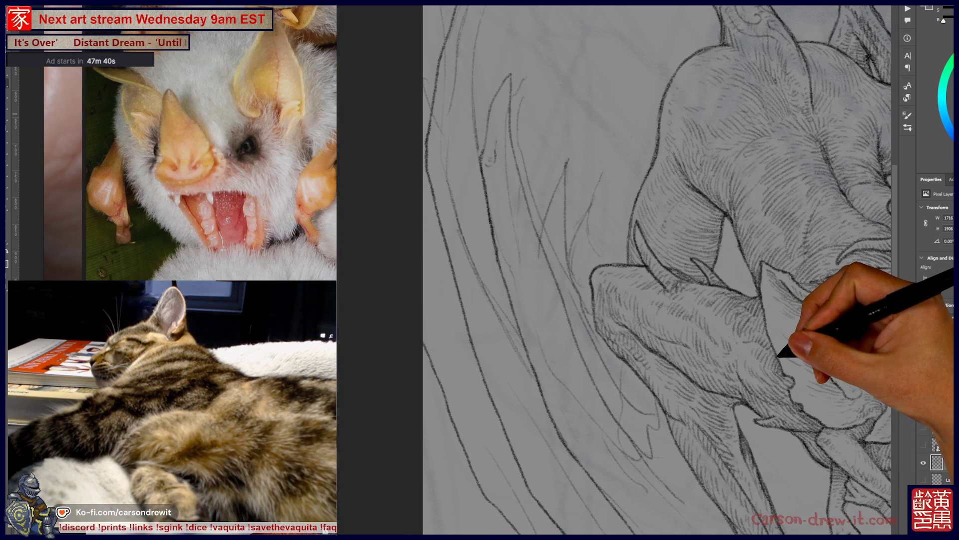
# Add more membrane strokes along the left wing, including a pointed hooked tip near the top.
pyautogui.moveTo(568, 284)
pyautogui.mouseDown()
pyautogui.moveTo(591, 119)
pyautogui.moveTo(631, 348)
pyautogui.mouseUp()
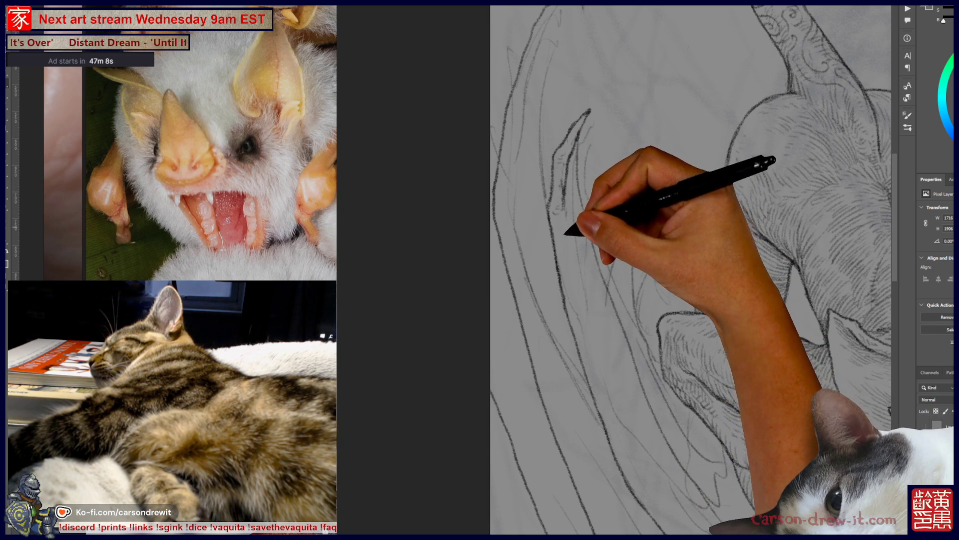
pyautogui.moveTo(610, 336)
pyautogui.mouseDown()
pyautogui.moveTo(600, 253)
pyautogui.moveTo(585, 224)
pyautogui.mouseUp()
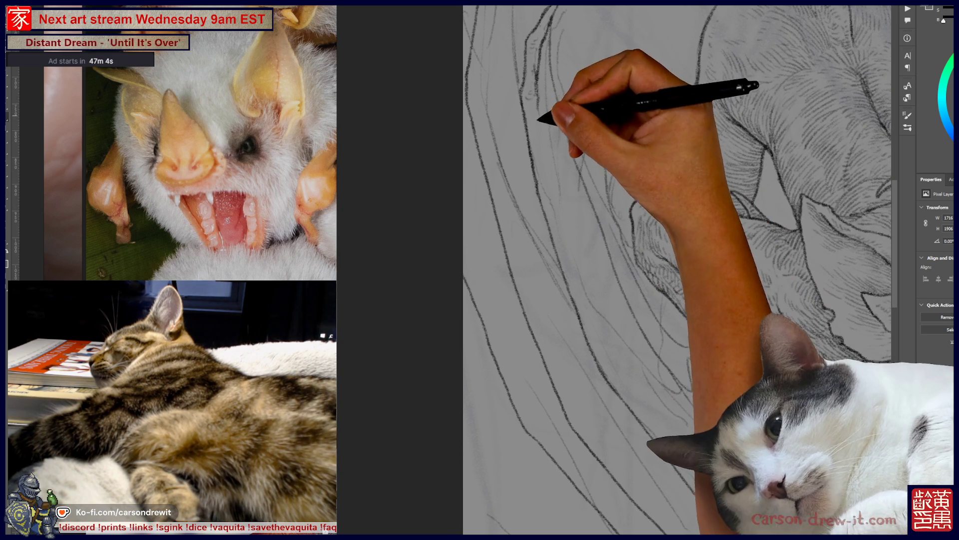
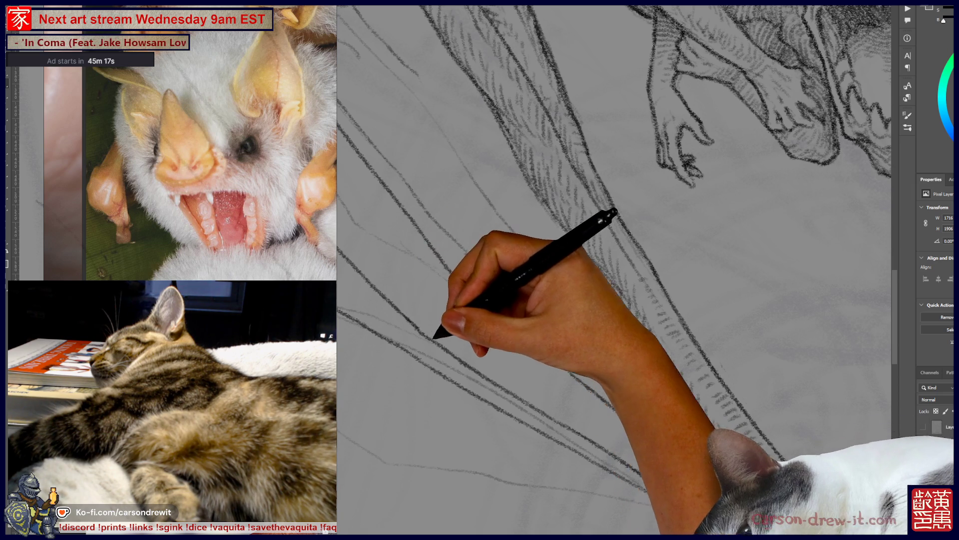
# Pan along the wing strands, then back to the upper-left part of the wing.
pyautogui.moveTo(457, 285)
pyautogui.mouseDown()
pyautogui.moveTo(522, 355)
pyautogui.moveTo(686, 440)
pyautogui.mouseUp()
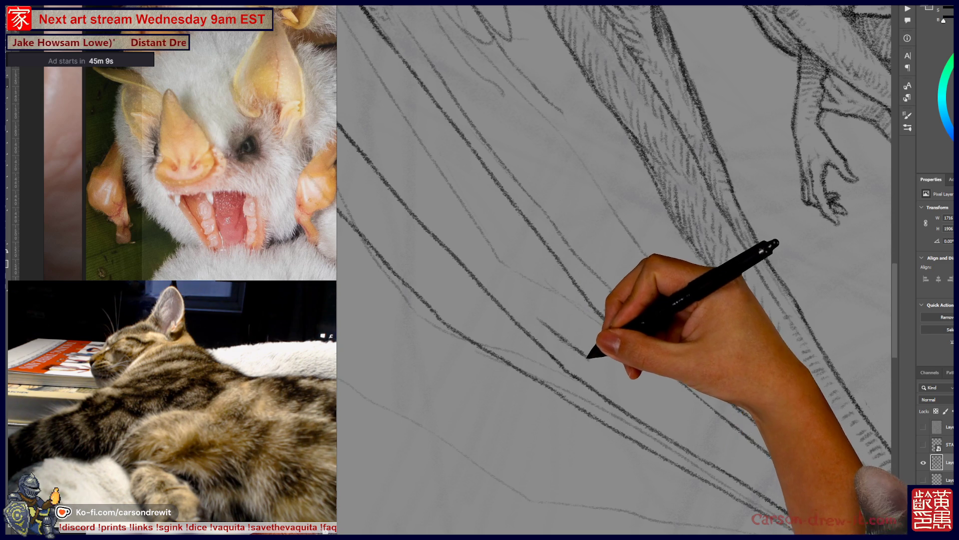
pyautogui.moveTo(616, 392)
pyautogui.mouseDown()
pyautogui.moveTo(552, 315)
pyautogui.moveTo(461, 268)
pyautogui.mouseUp()
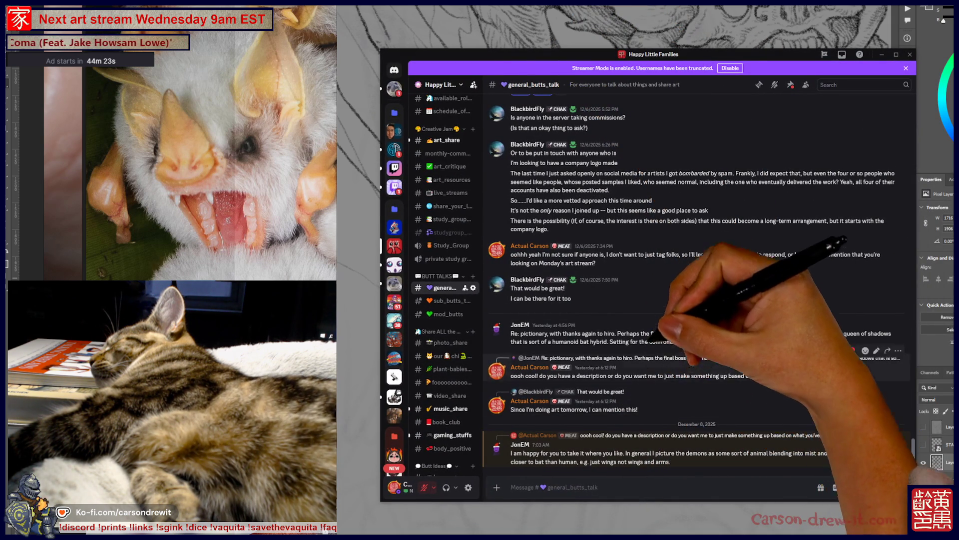
pyautogui.scroll(2, 650, 275)
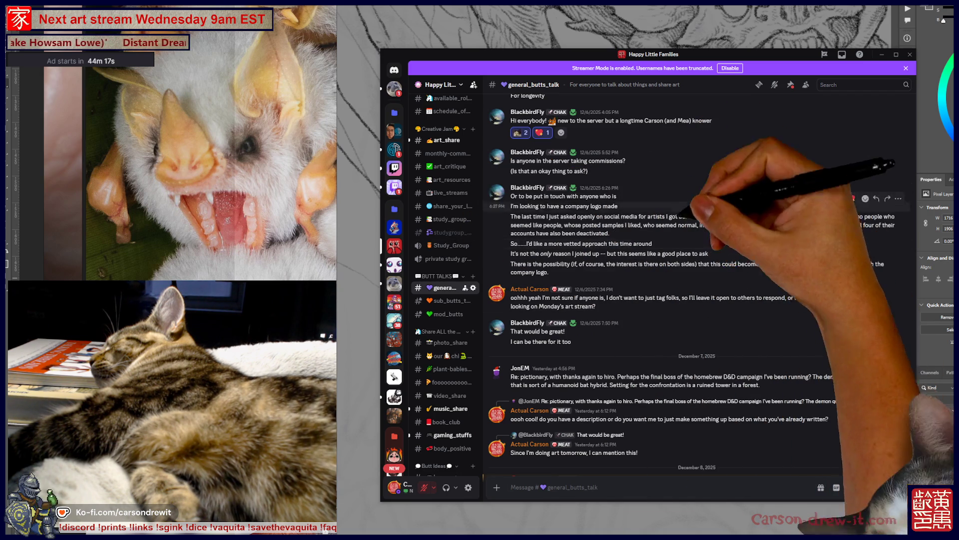
pyautogui.scroll(-2, 650, 255)
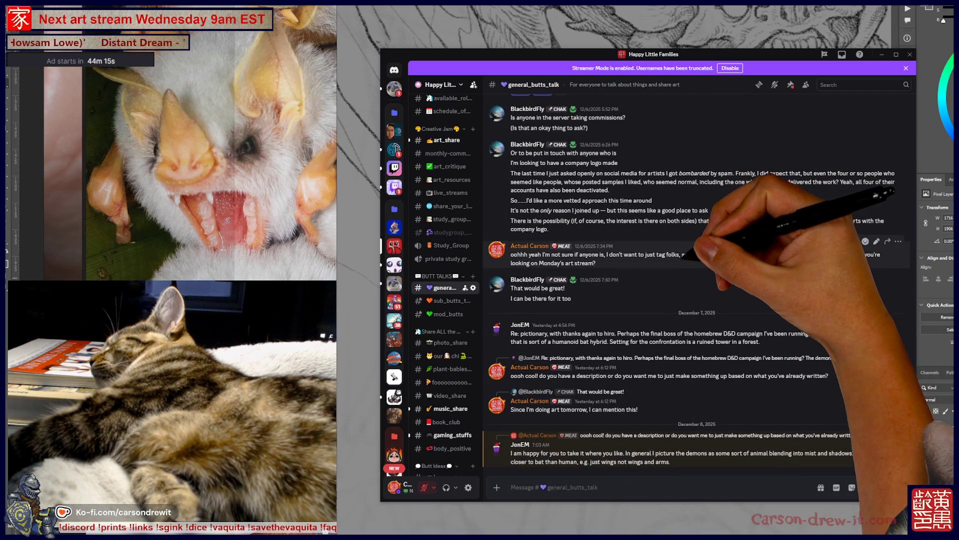
pyautogui.scroll(4, 649, 285)
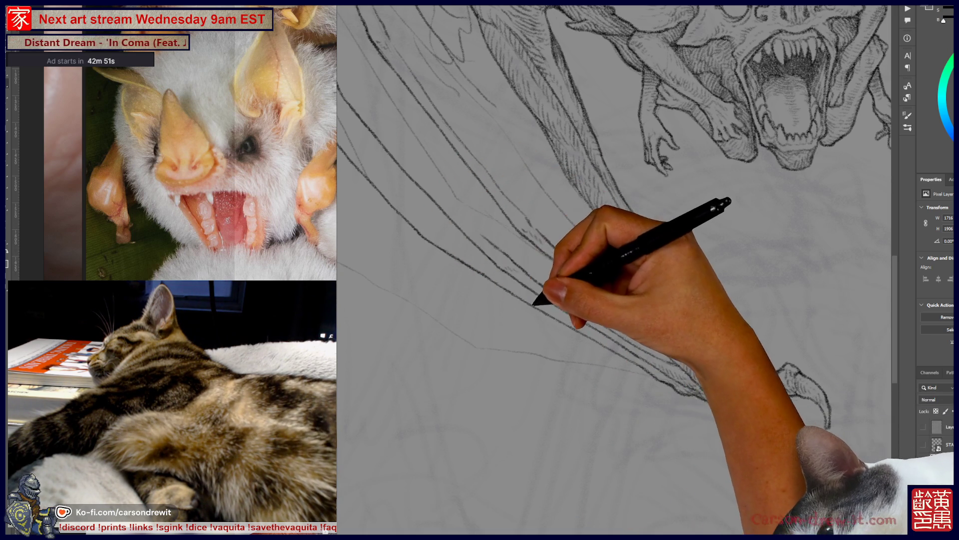
# Pan to the canvas's left edge and zoom in and out around the wing strands there.
pyautogui.moveTo(480, 220); pyautogui.dragTo(510, 234)
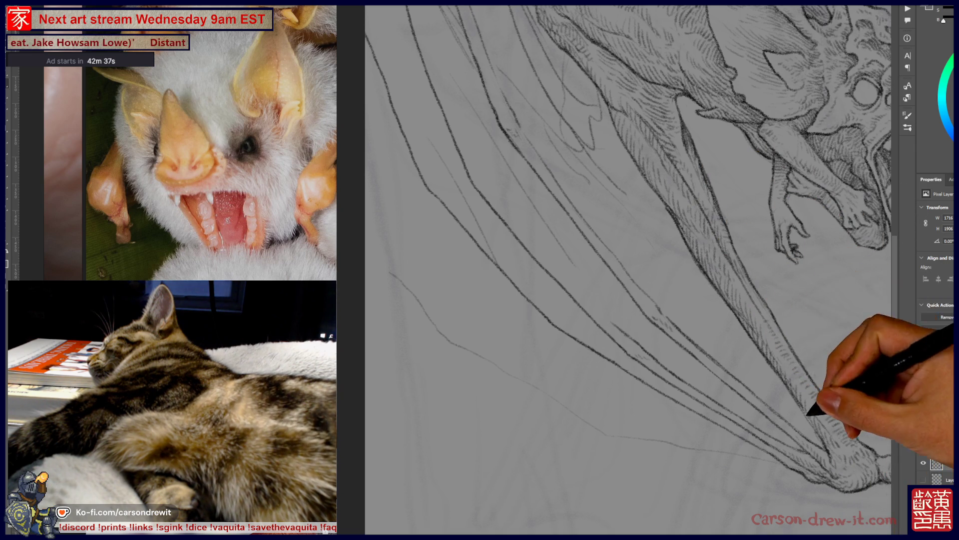
pyautogui.scroll(3, 628, 269)
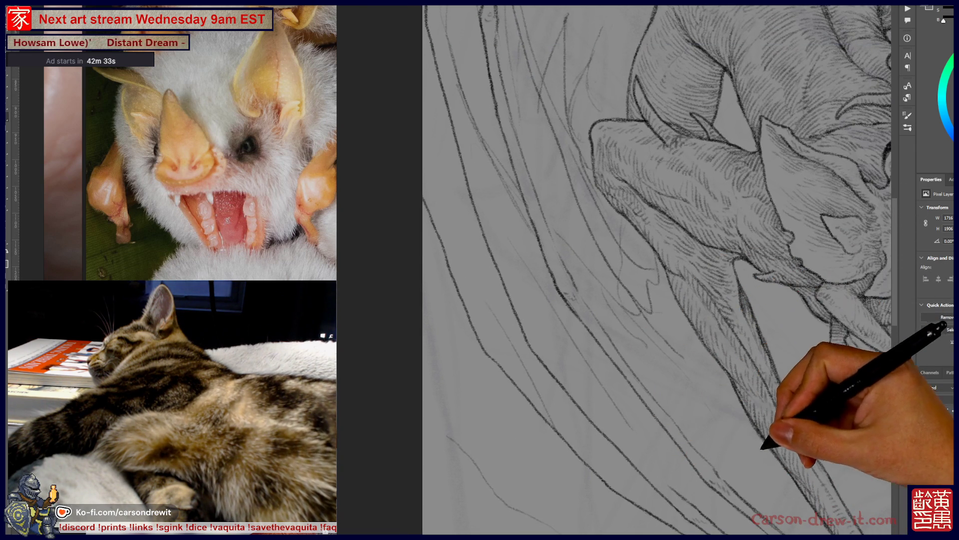
pyautogui.scroll(-3, 614, 269)
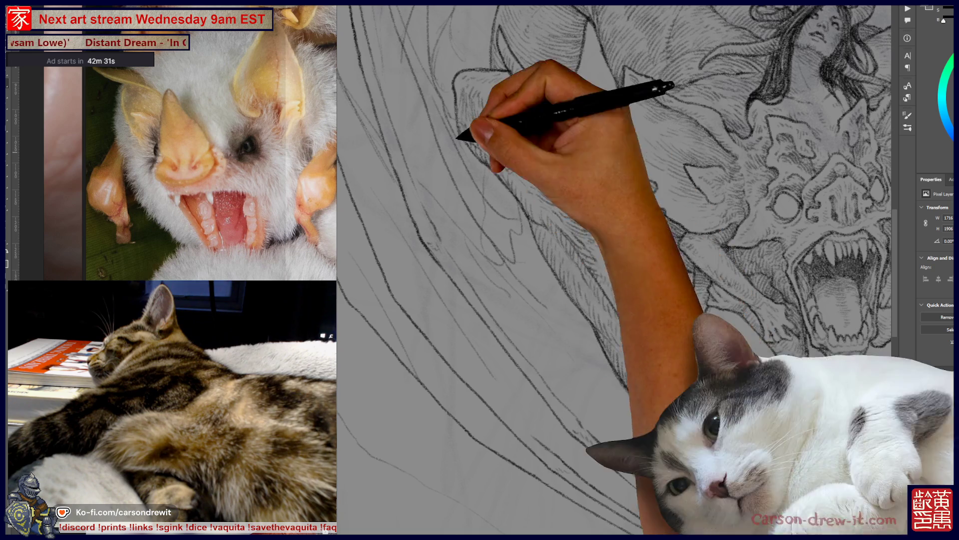
pyautogui.scroll(3, 650, 270)
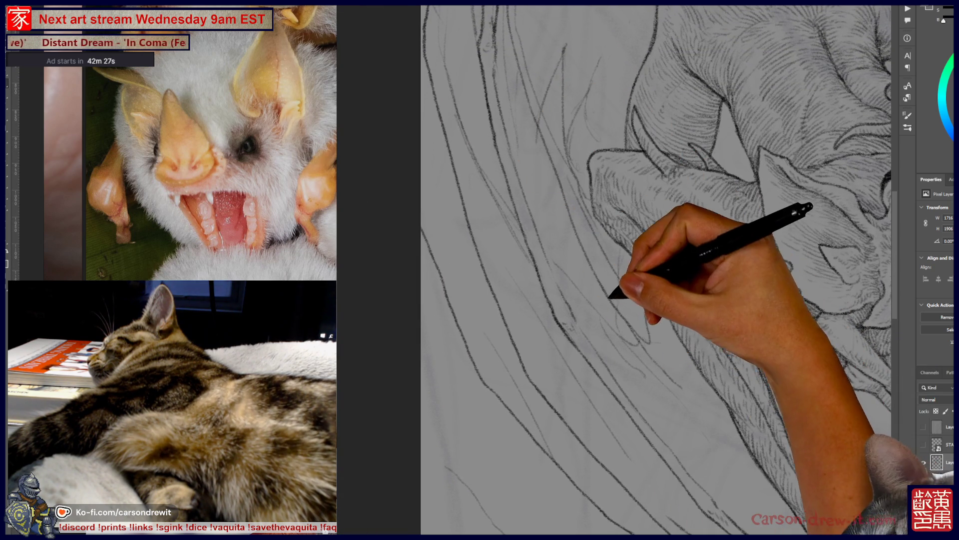
pyautogui.scroll(2, 655, 270)
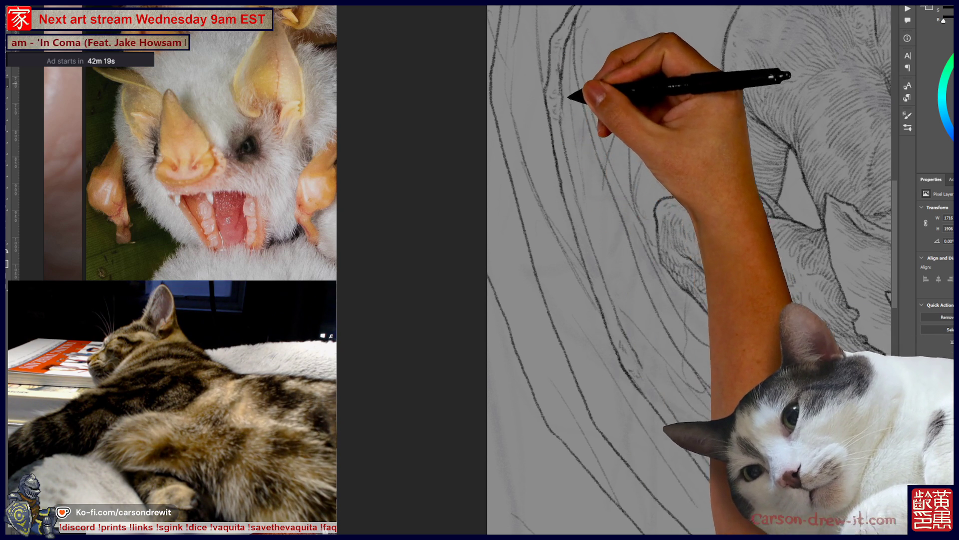
# Zoom and pan toward the canvas's left edge to frame the curling strand tops.
pyautogui.scroll(3, 744, 270)
pyautogui.scroll(-2, 760, 270)
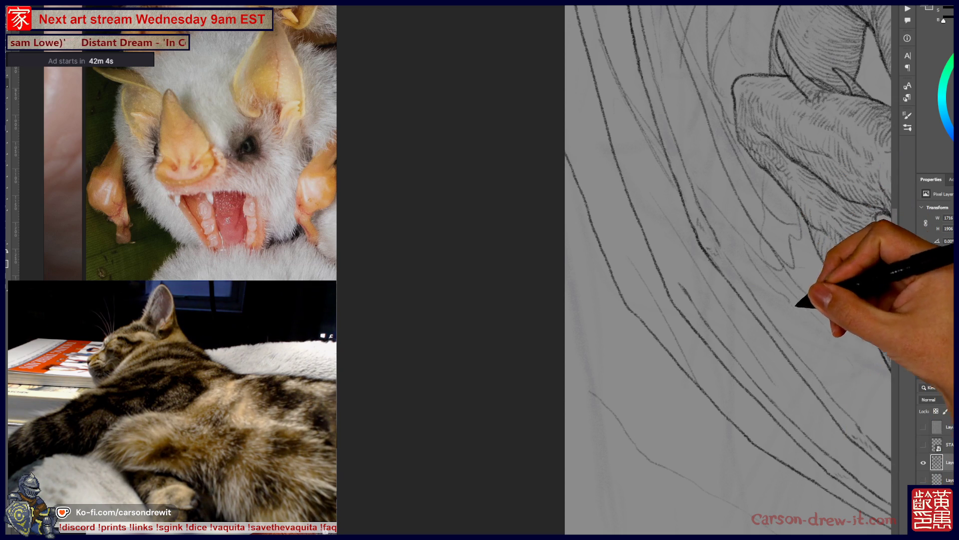
pyautogui.hscroll(3, 725, 270)
pyautogui.hscroll(1, 697, 270)
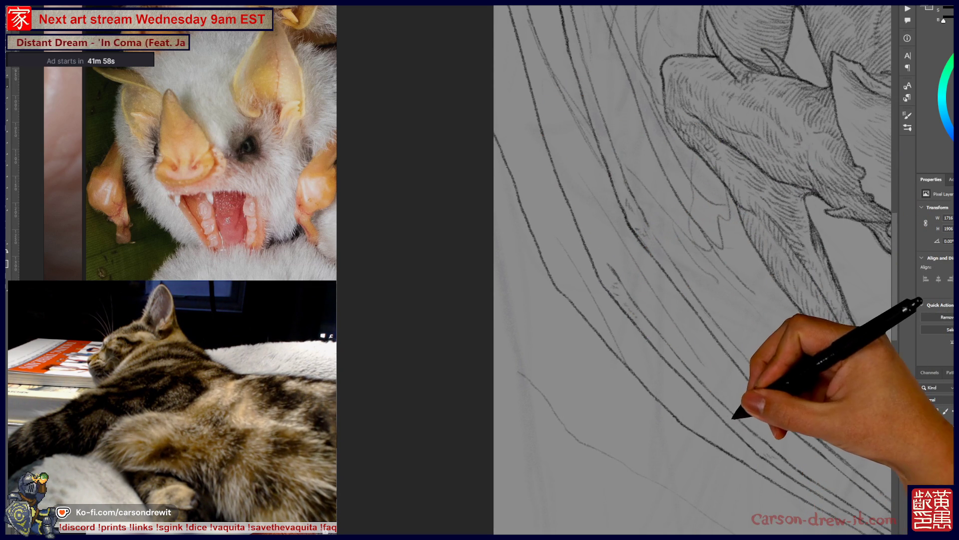
pyautogui.moveTo(699, 269); pyautogui.dragTo(721, 325)
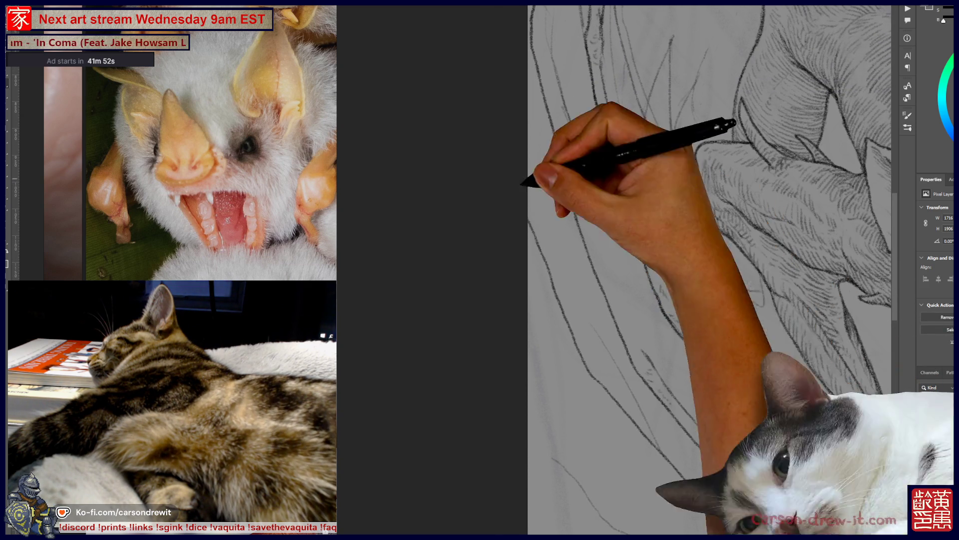
pyautogui.moveTo(700, 270); pyautogui.dragTo(763, 272)
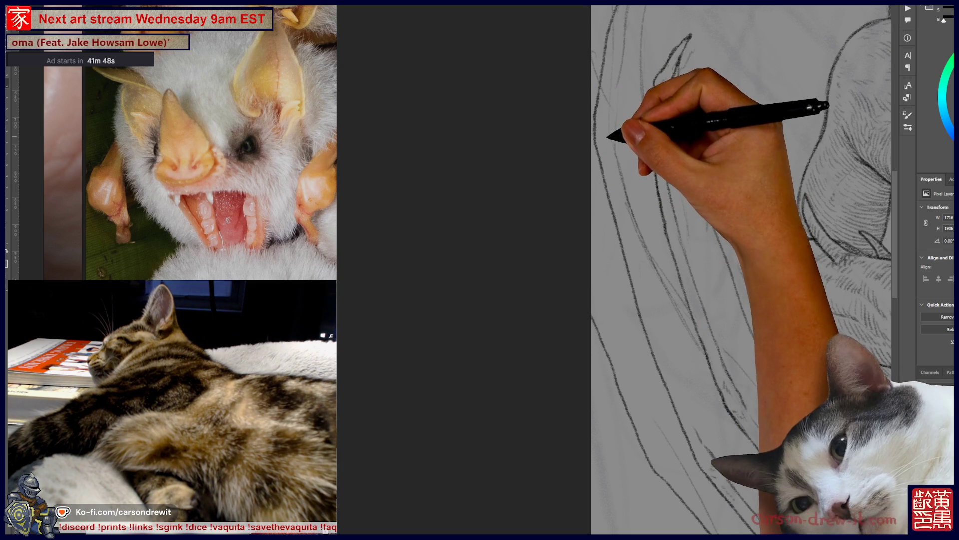
pyautogui.moveTo(699, 270); pyautogui.dragTo(726, 280)
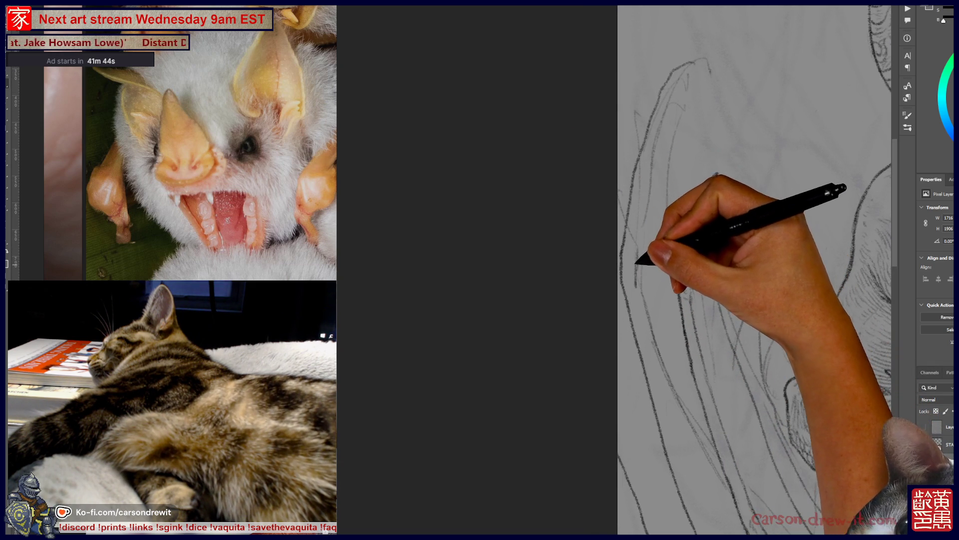